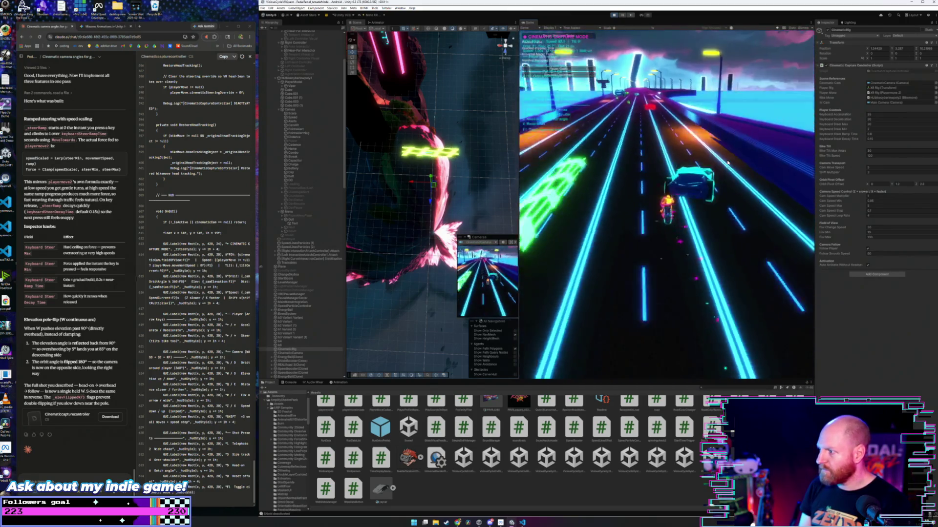
- Cycle the cinematic camera through side-track, forward, chase and side-front shots using keys 2, 1, 2, 3
{"action": "key", "text": "2"}
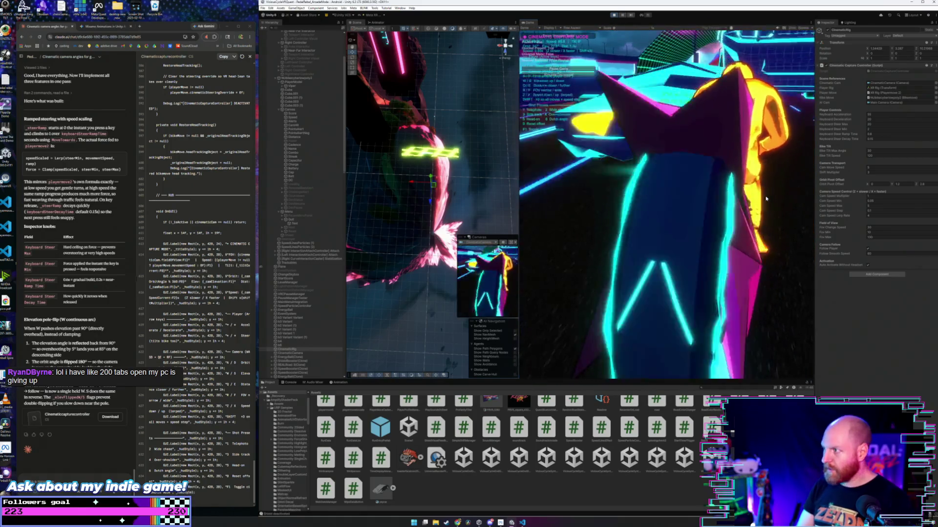
{"action": "key", "text": "1"}
{"action": "key", "text": "2"}
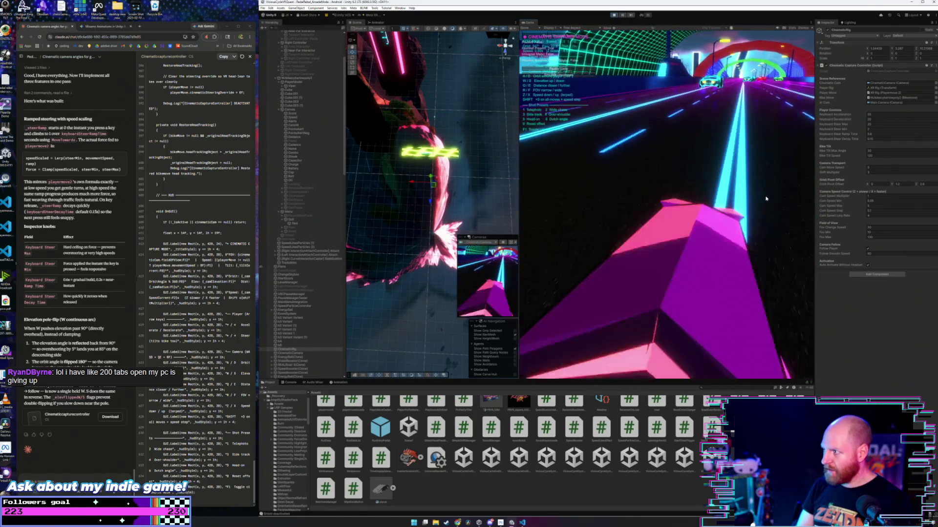
{"action": "key", "text": "3"}
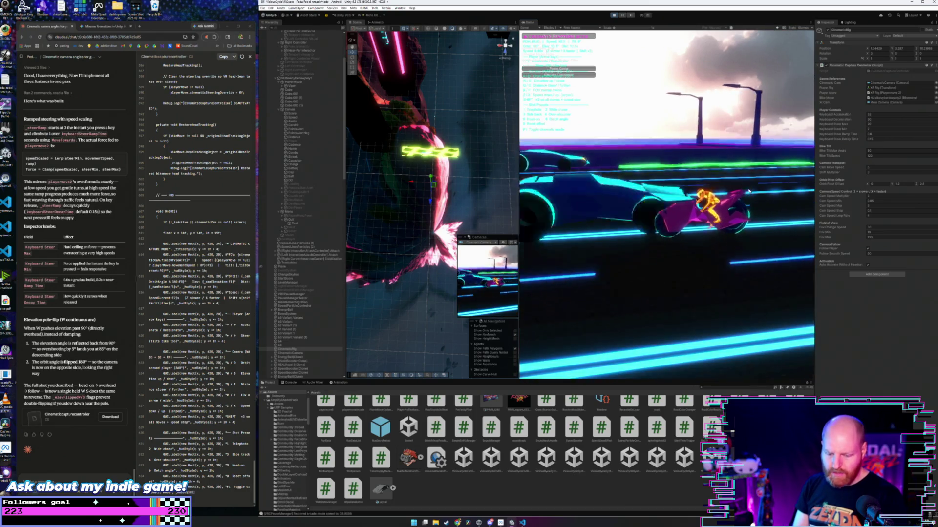
- Switch between wide chase, side, tilted Dutch-angle and side tracking shots with keys 2, 3, 6, 3
{"action": "key", "text": "2"}
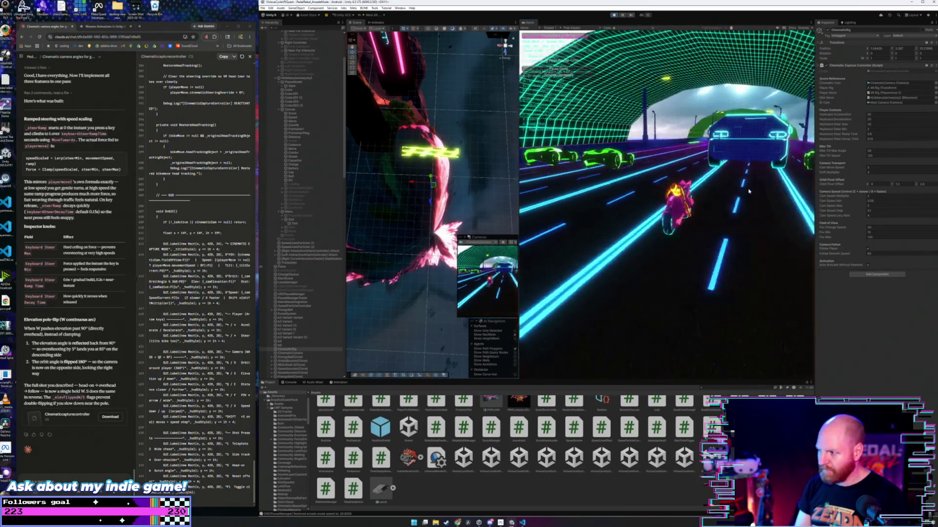
{"action": "key", "text": "3"}
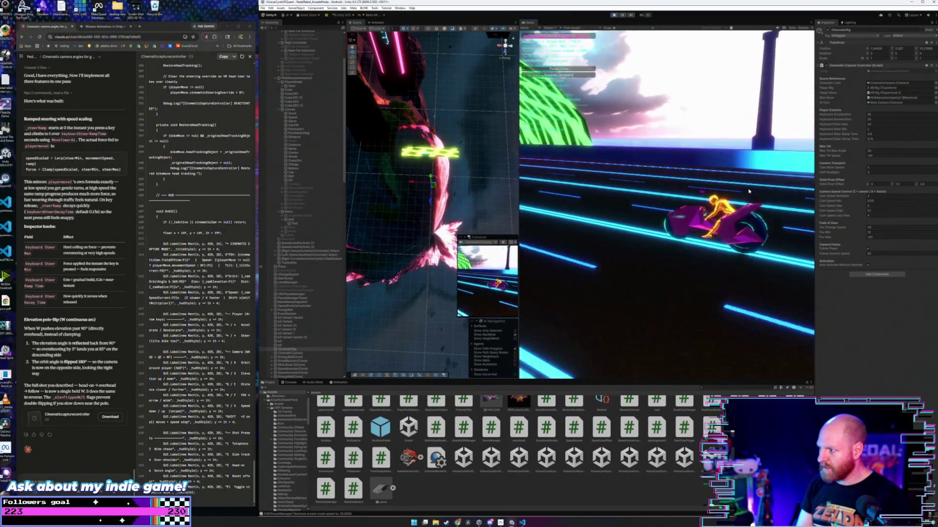
{"action": "key", "text": "6"}
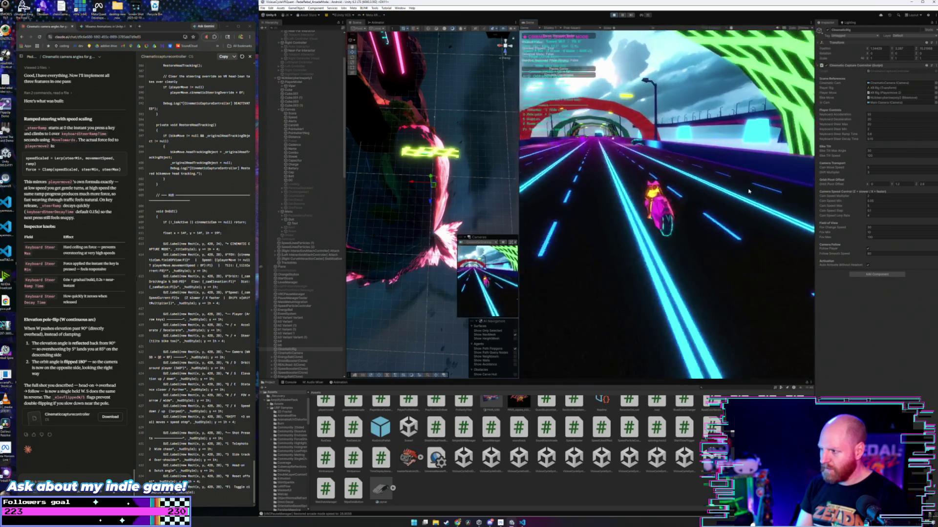
{"action": "key", "text": "3"}
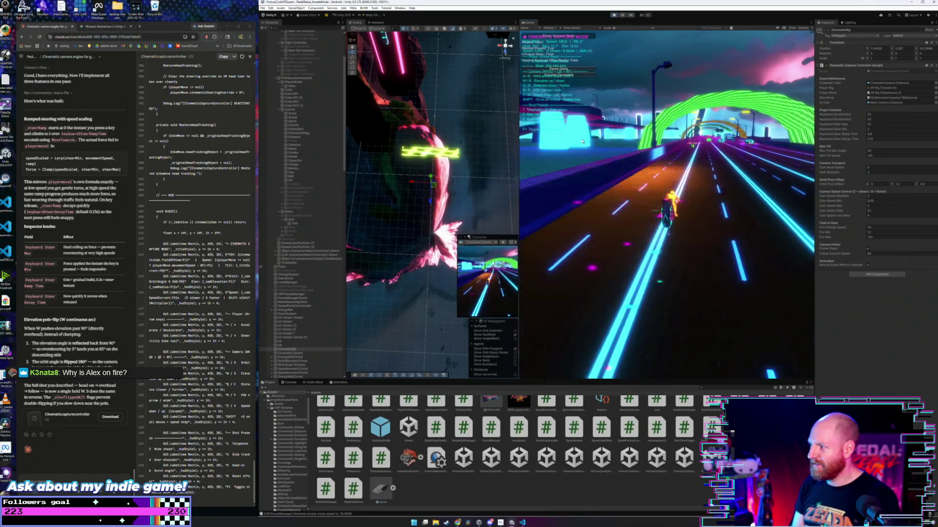
- Raise the camera toward overhead with W, then bring it back down to a chase view and up again
{"action": "key", "text": "w"}
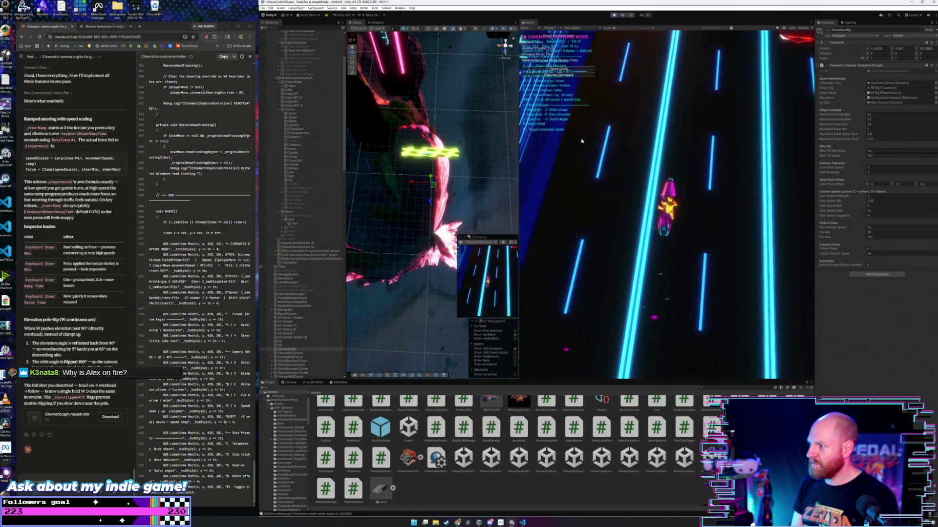
{"action": "key", "text": "q"}
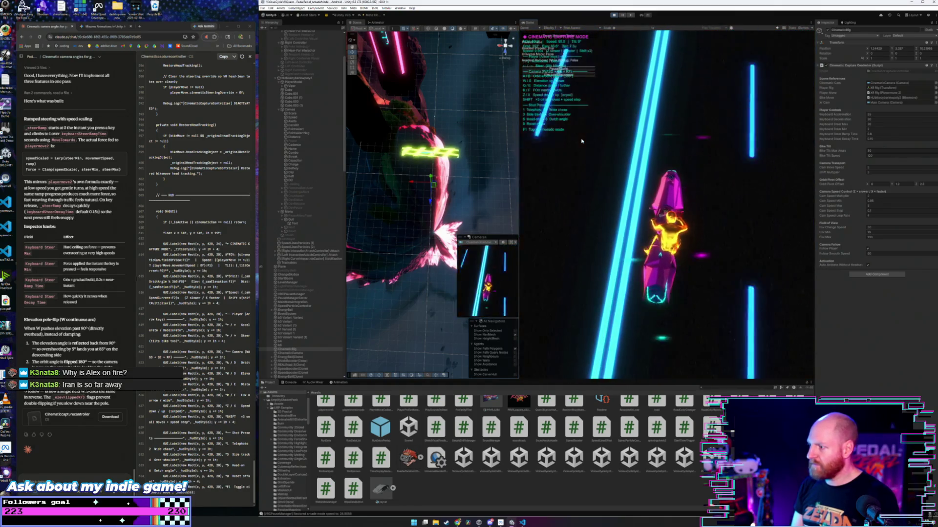
{"action": "key", "text": "s"}
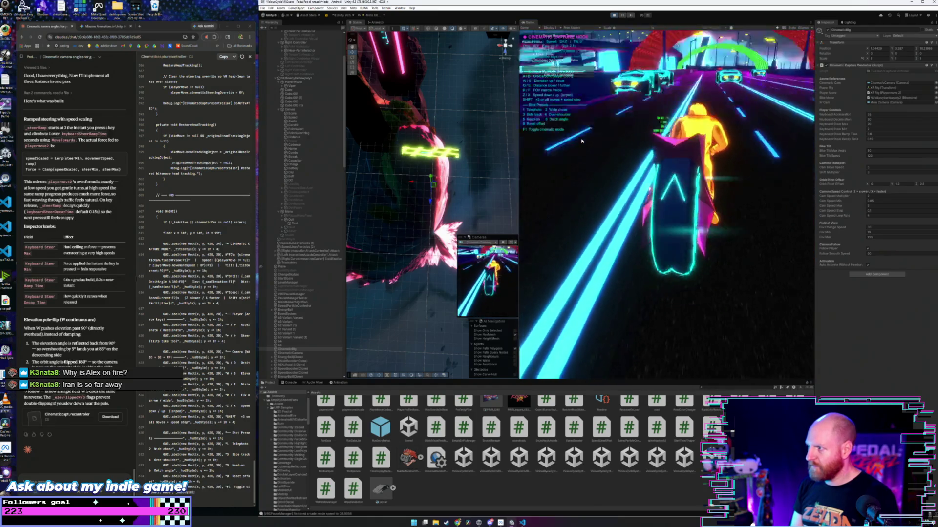
{"action": "key", "text": "w"}
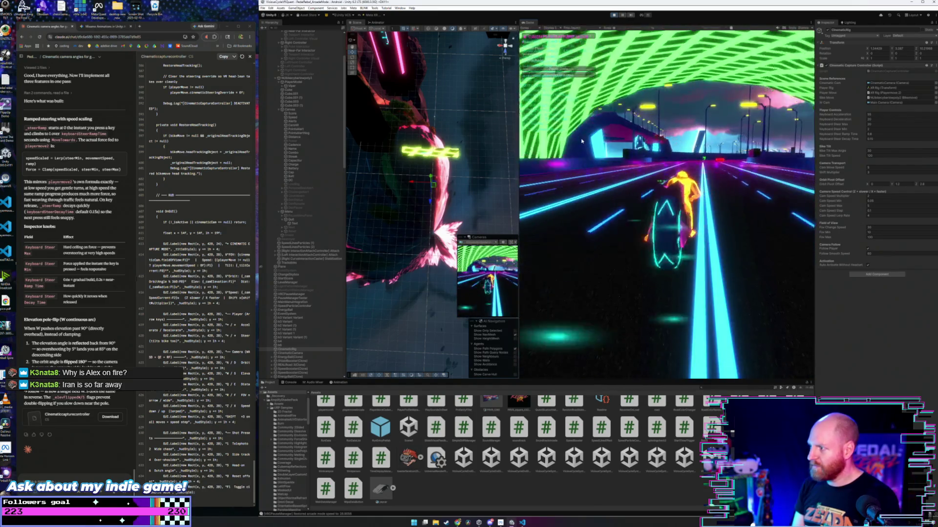
- Try close low, Dutch, over-the-shoulder, wide chase and front-left shots, then swing overhead and back low
{"action": "key", "text": "4"}
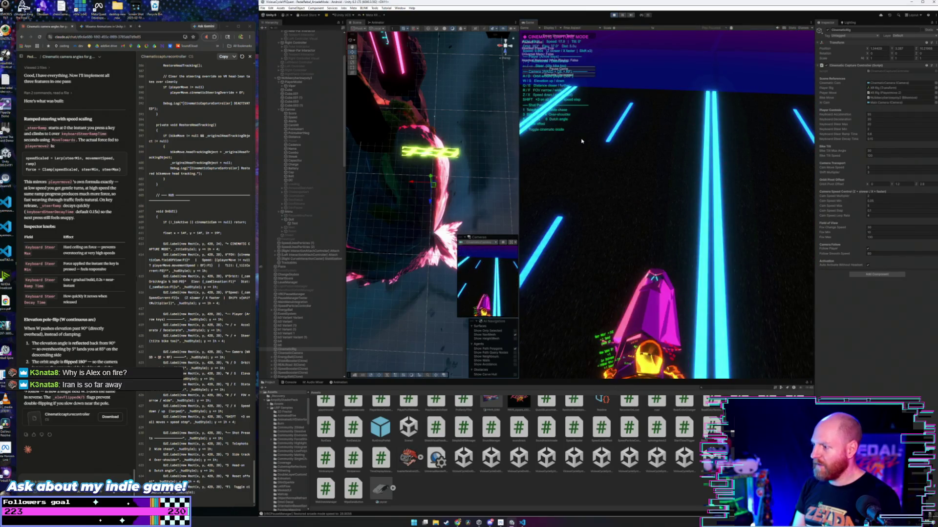
{"action": "key", "text": "6"}
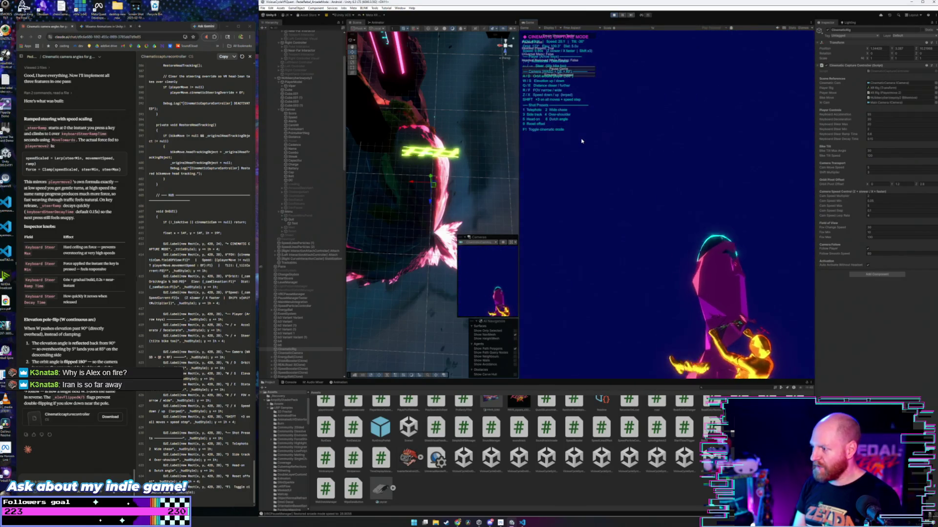
{"action": "key", "text": "4"}
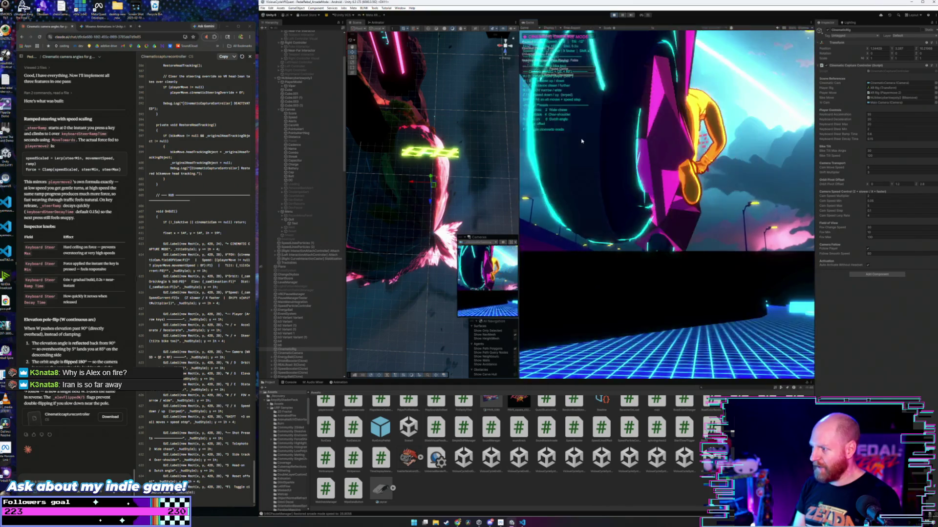
{"action": "key", "text": "2"}
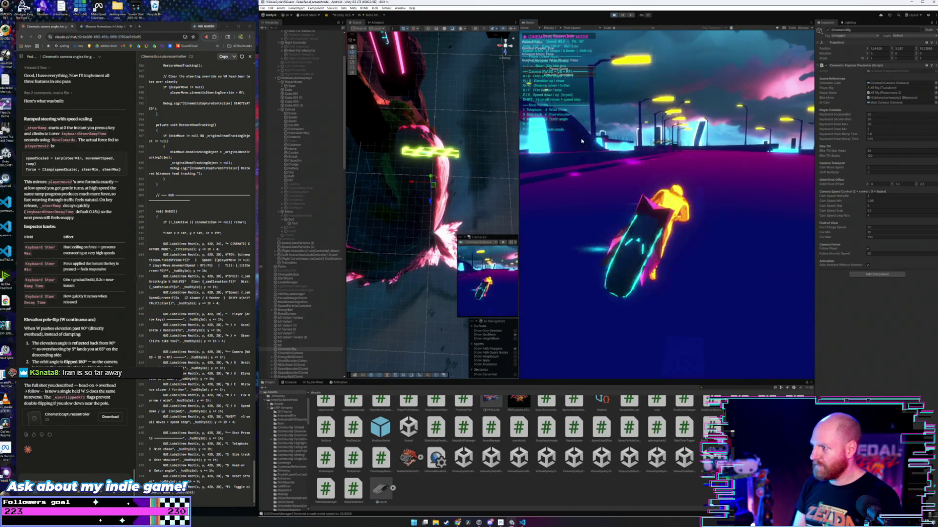
{"action": "key", "text": "3"}
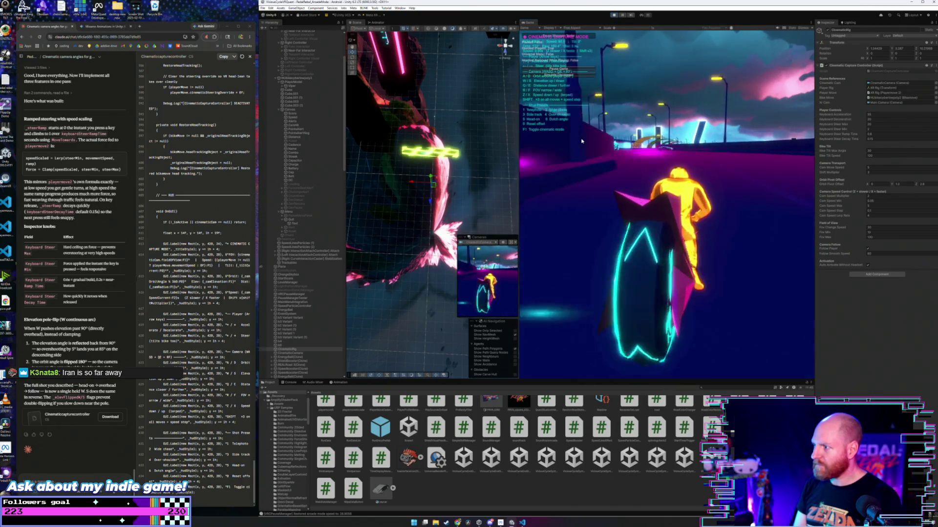
{"action": "key", "text": "2"}
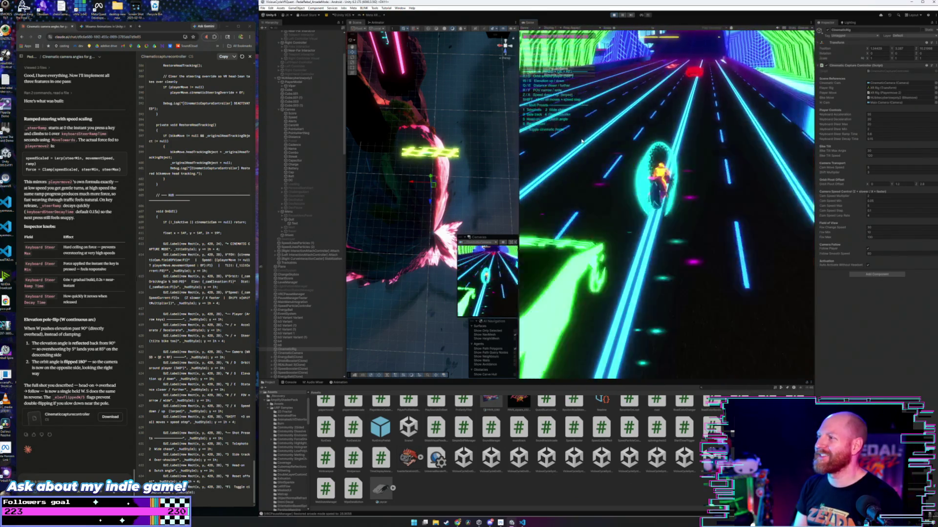
{"action": "key", "text": "w"}
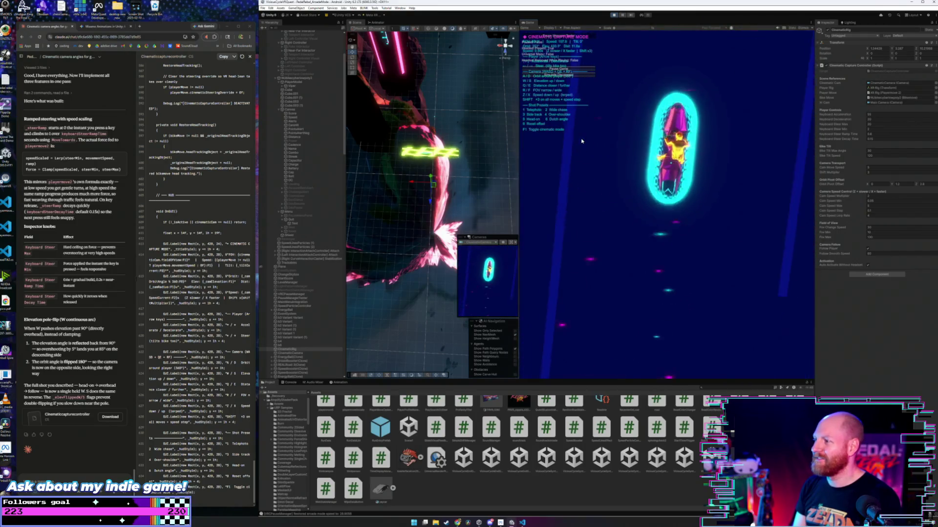
{"action": "key", "text": "s"}
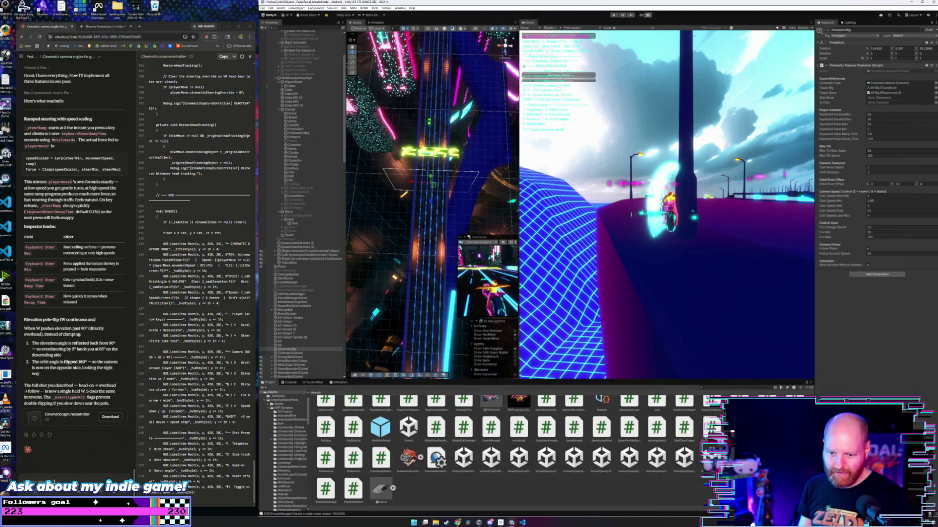
- Stop the game and select CinematicRig to show its Cinematic Capture Controller settings
{"action": "key", "text": "F1"}
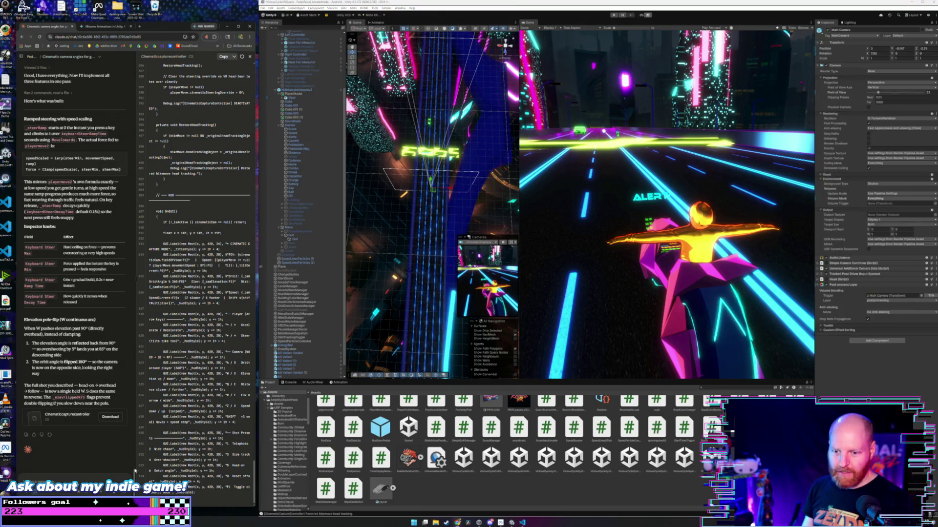
{"action": "scroll", "coordinate": [323, 368], "scroll_direction": "down", "scroll_amount": 1}
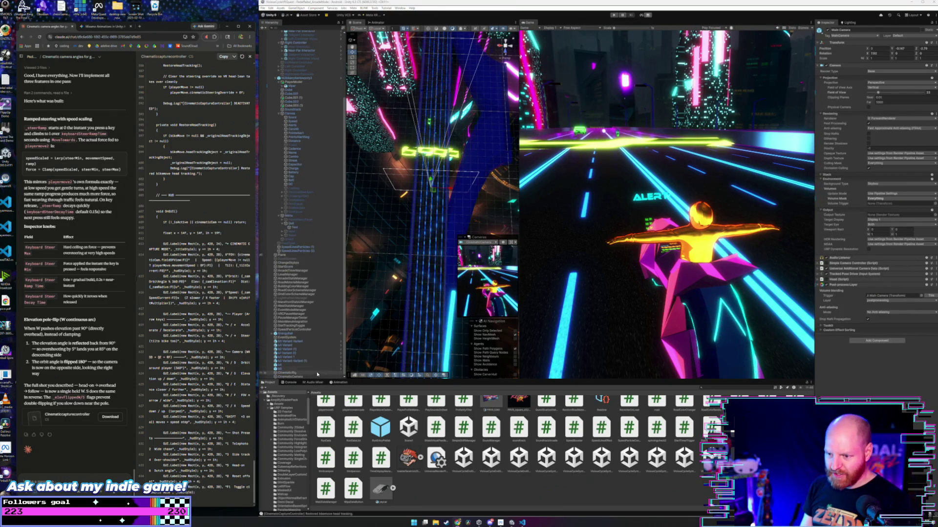
{"action": "left_click", "coordinate": [314, 374]}
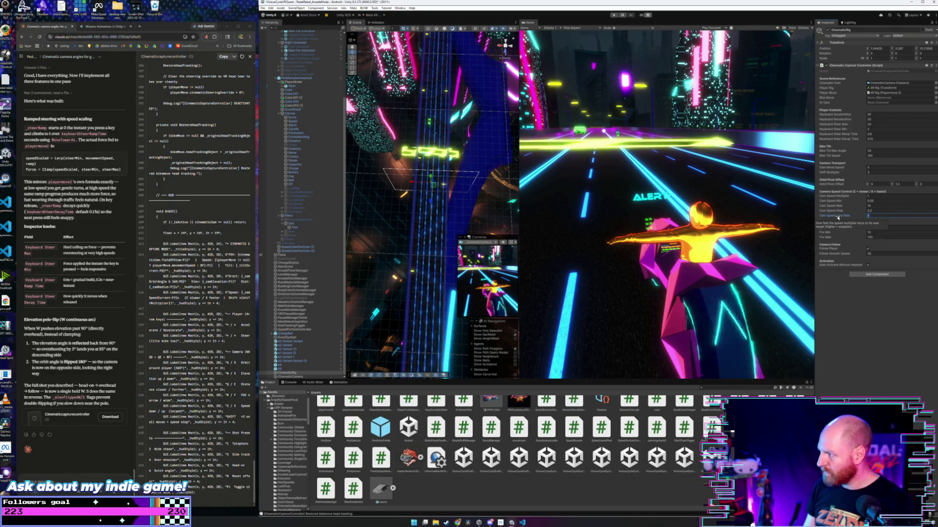
- Restart the game and swing the camera overhead, then back to a low chase view
{"action": "left_click", "coordinate": [614, 14]}
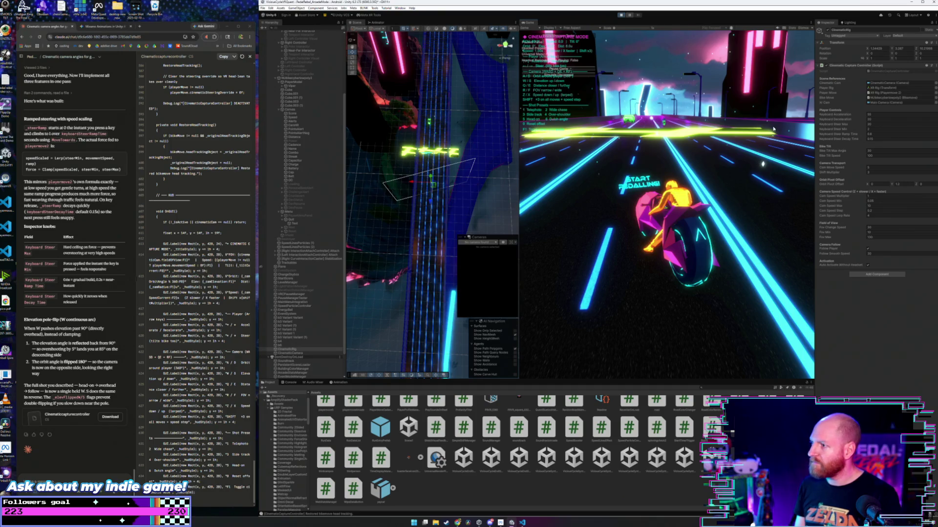
{"action": "key", "text": "w"}
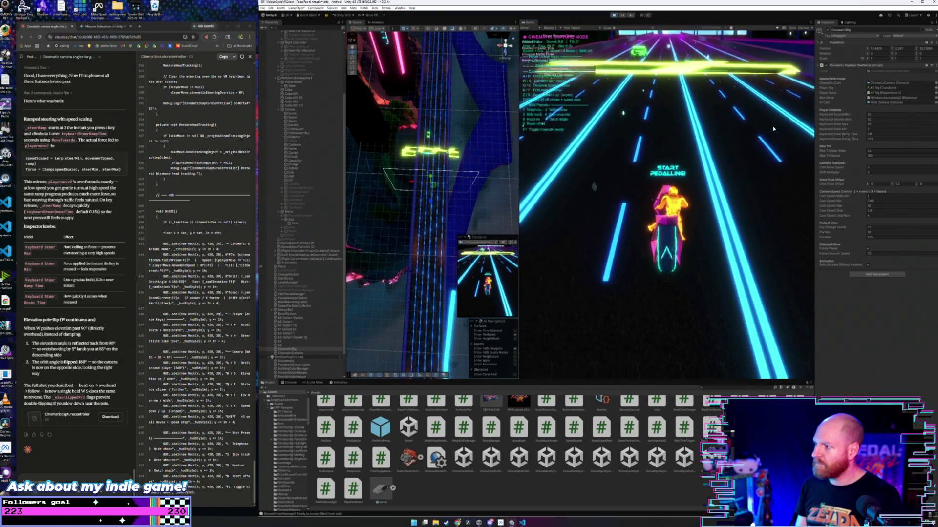
{"action": "key", "text": "s"}
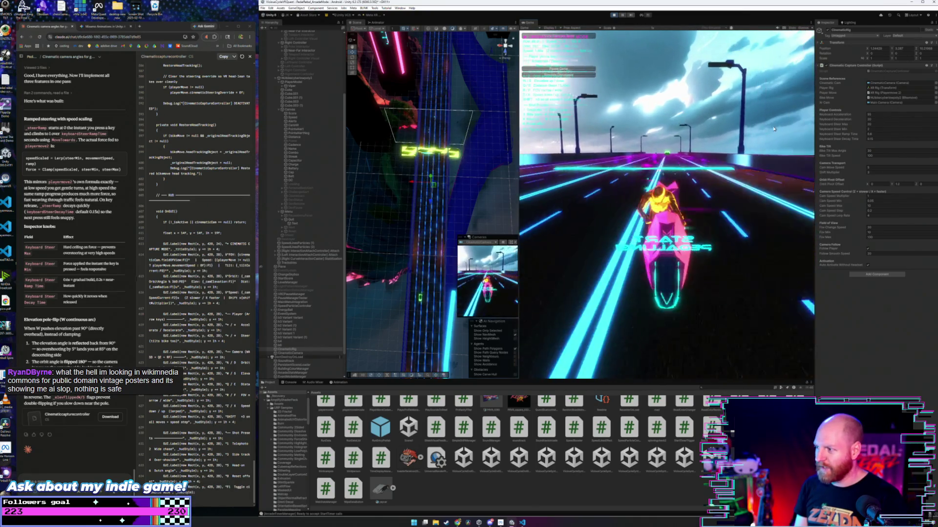
- Enable cinematic mode, steer left and right, and cycle low chase, close side and wide chase shots
{"action": "key", "text": "F1"}
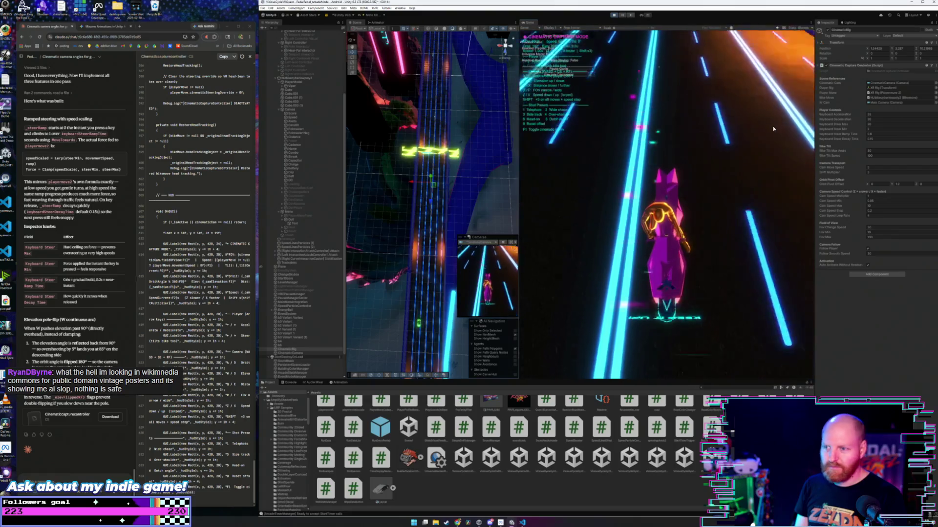
{"action": "key", "text": "2"}
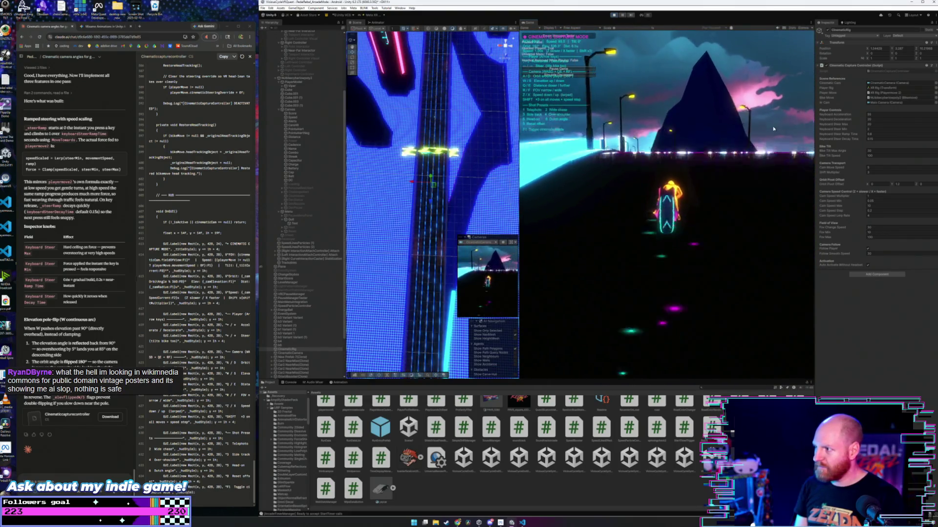
{"action": "key", "text": "Left"}
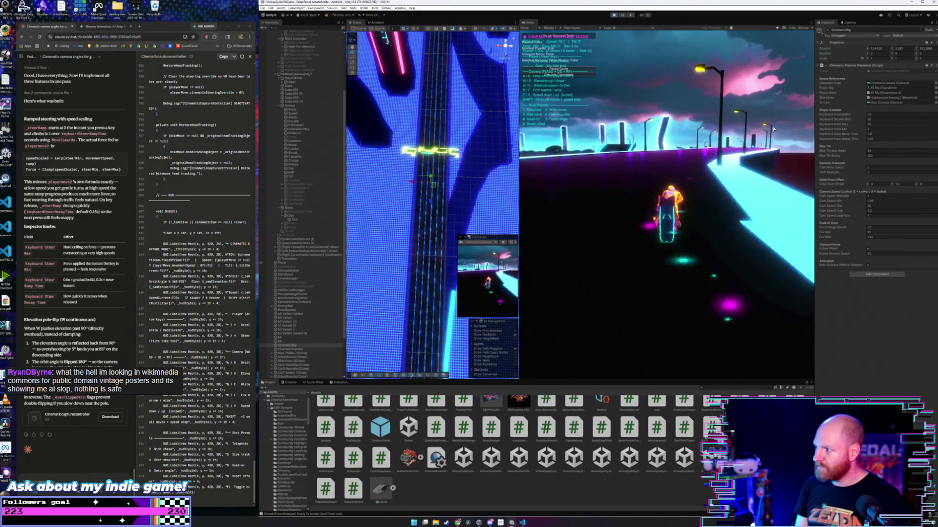
{"action": "key", "text": "Right"}
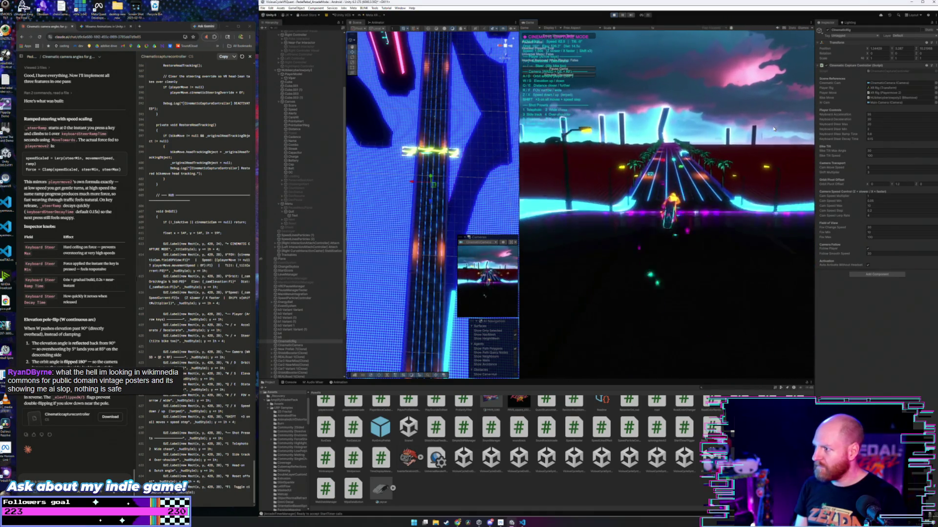
{"action": "key", "text": "3"}
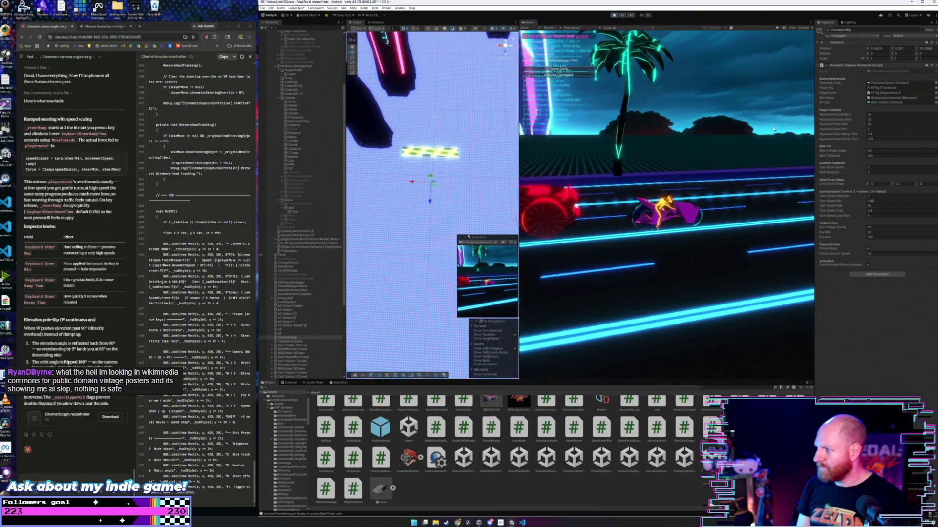
{"action": "key", "text": "2"}
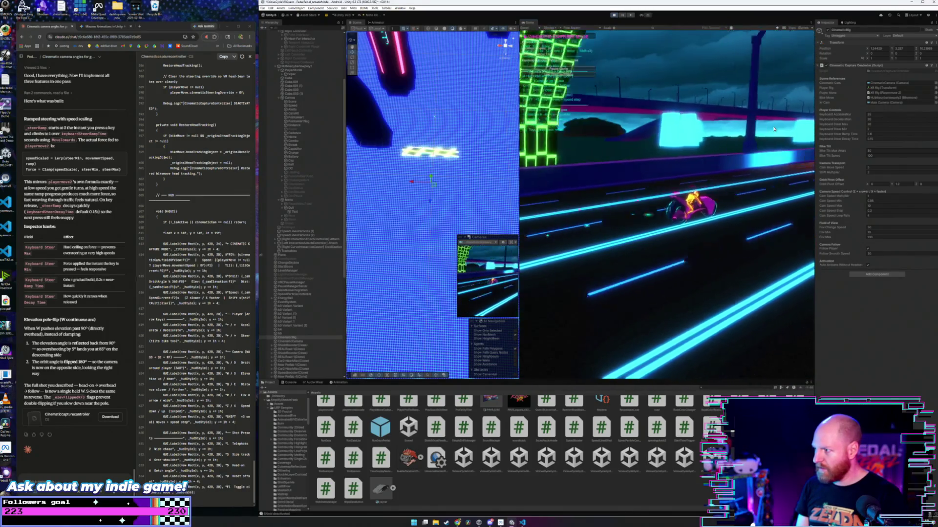
{"action": "key", "text": "2"}
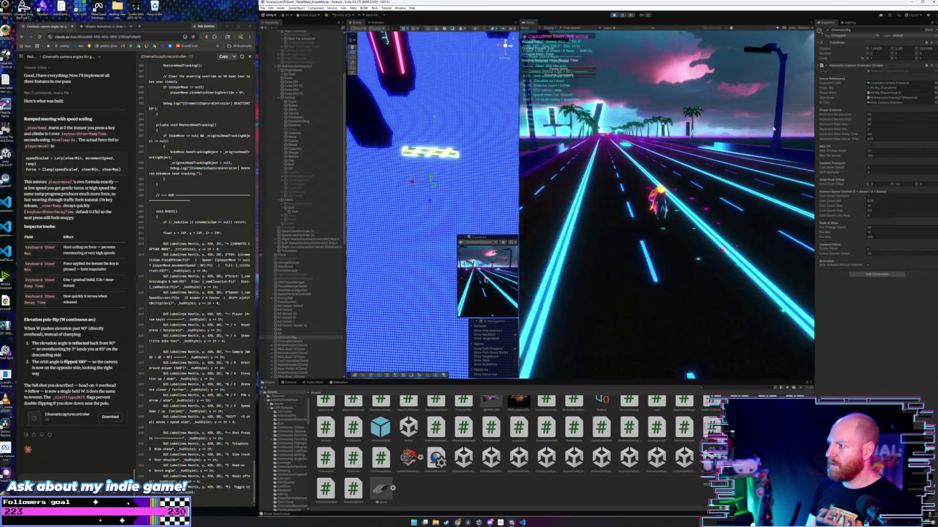
- Switch to a low side-tracking shot with key 3, then an elevated chase view with key 2
{"action": "key", "text": "3"}
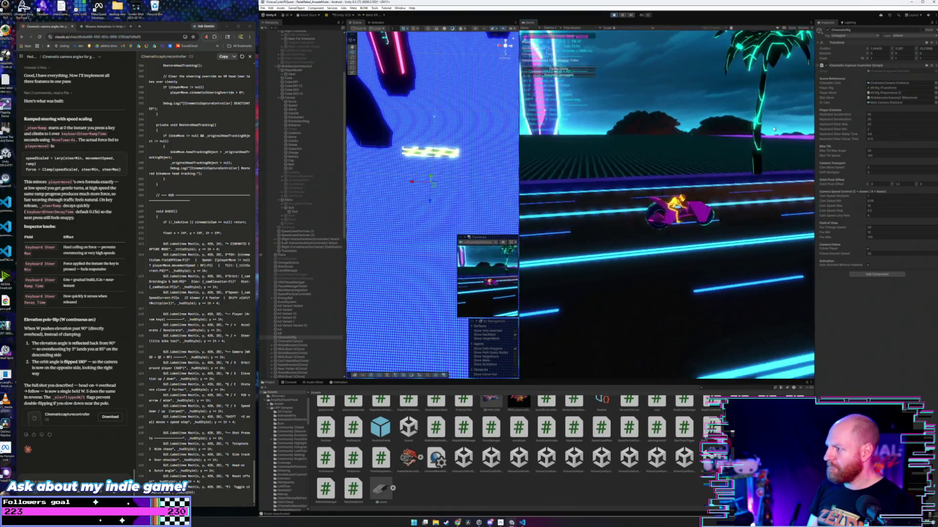
{"action": "key", "text": "2"}
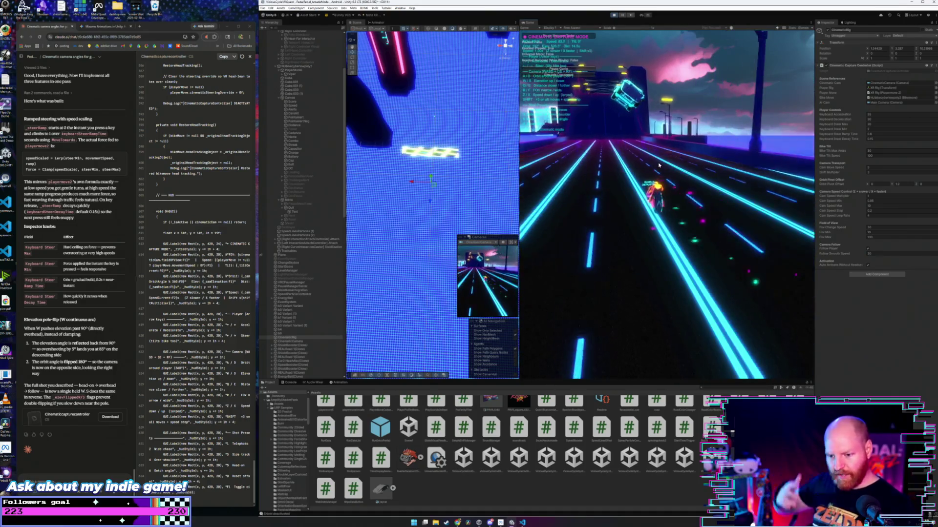
- Go near-overhead, drop to low chase, cut to an angled side view, then return to chase
{"action": "key", "text": "w"}
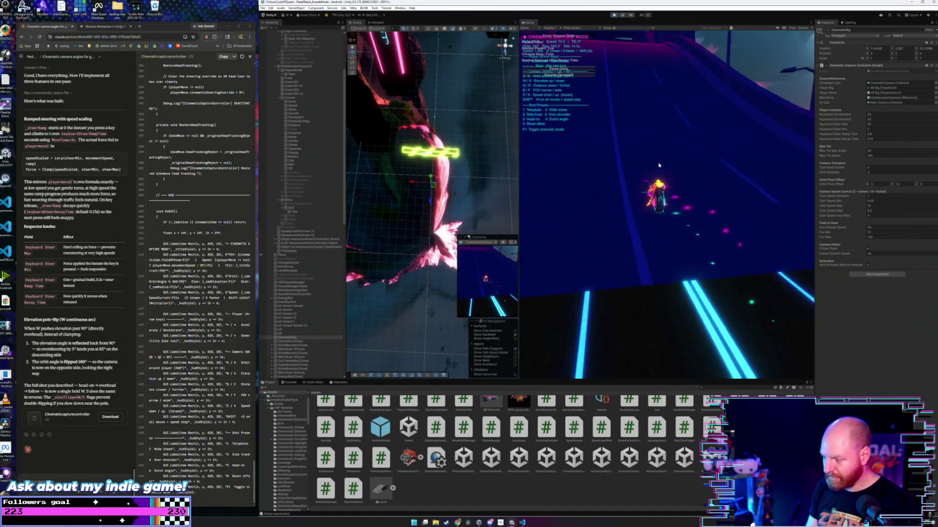
{"action": "key", "text": "0"}
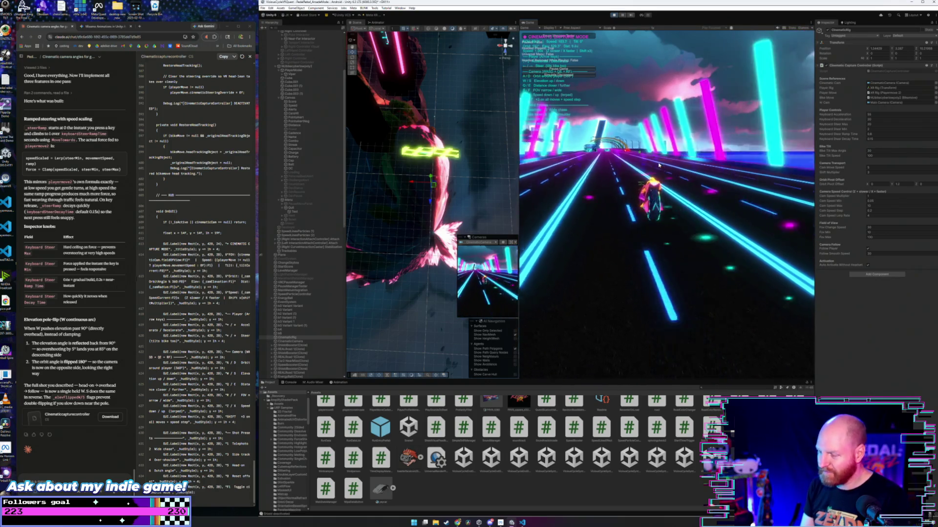
{"action": "key", "text": "3"}
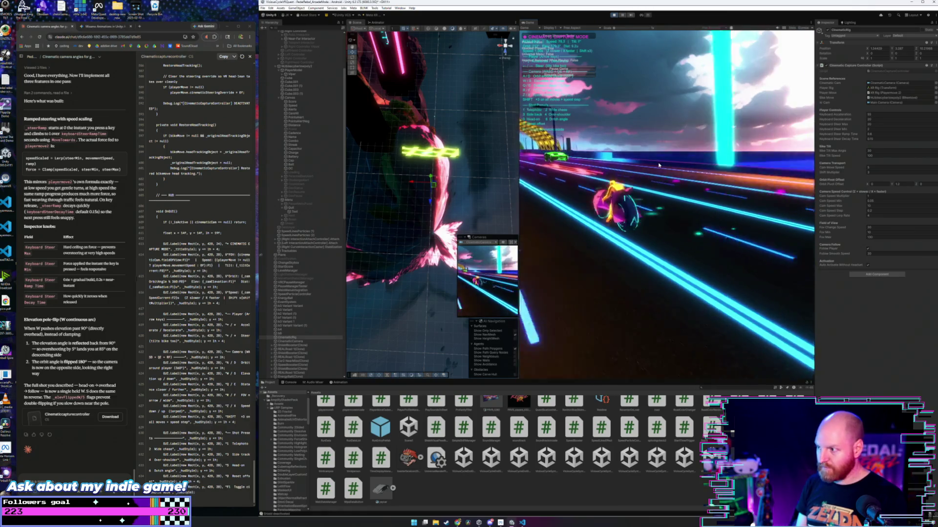
{"action": "key", "text": "2"}
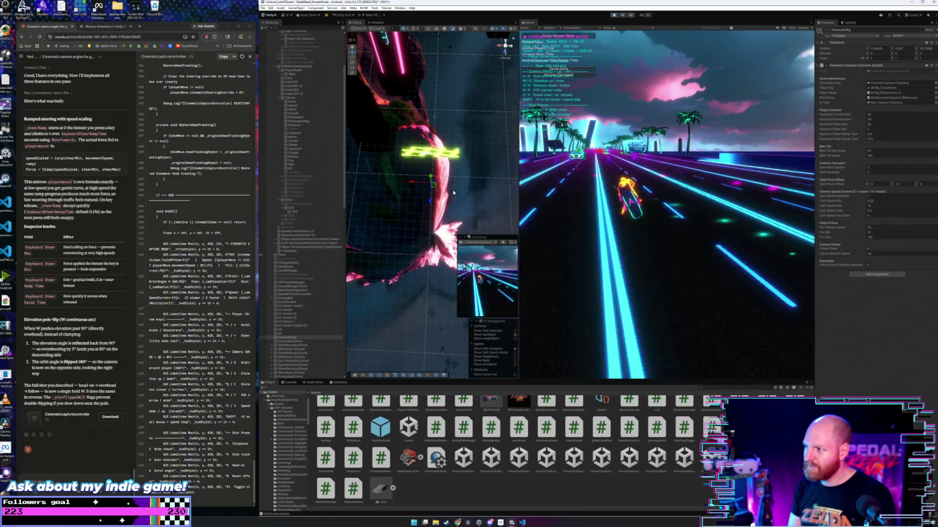
- Cut to a low side view, back behind the bike, then near-overhead and another shot
{"action": "key", "text": "3"}
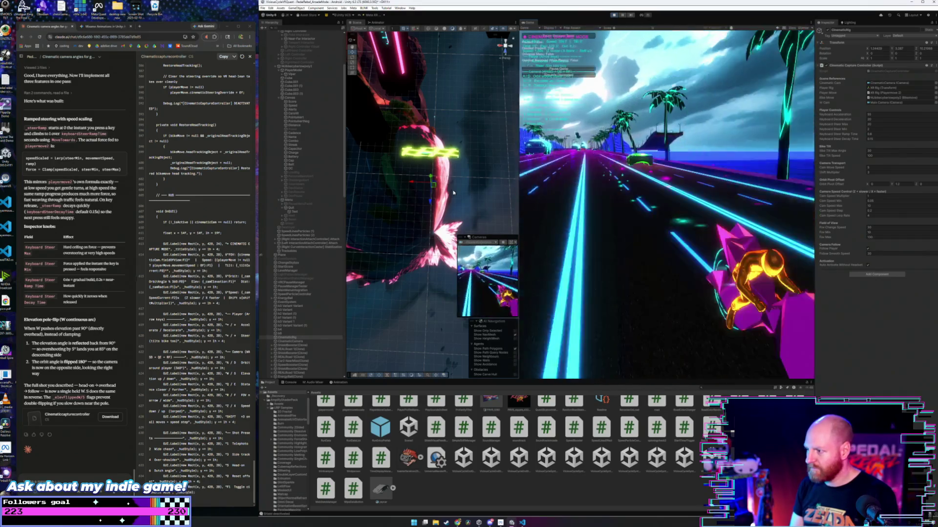
{"action": "key", "text": "2"}
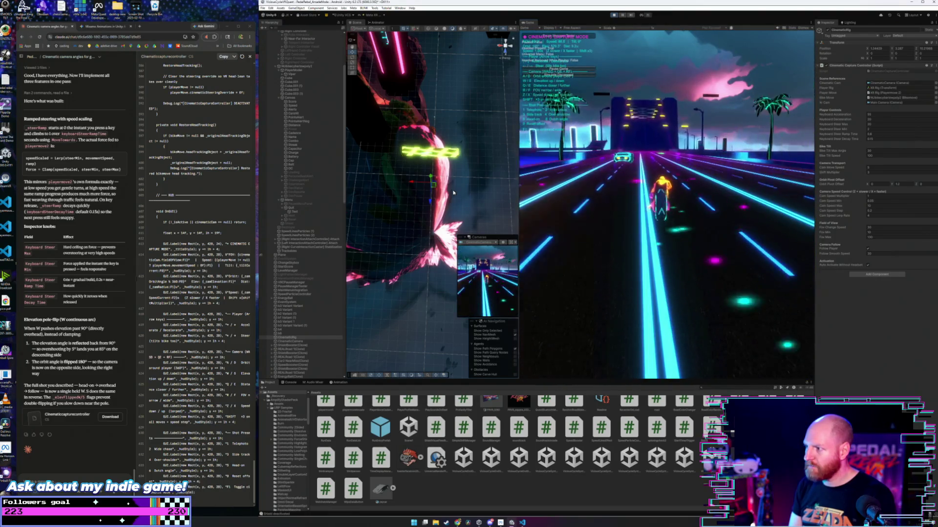
{"action": "key", "text": "w"}
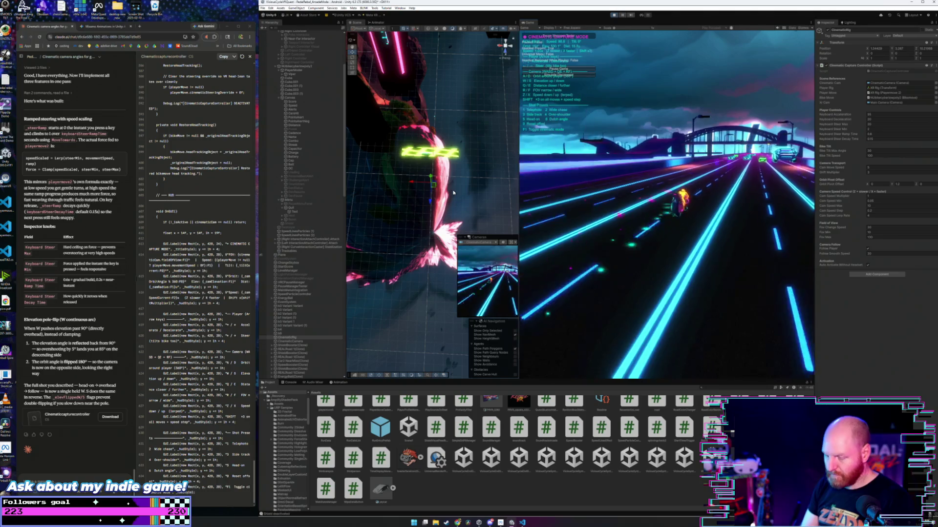
{"action": "key", "text": "s"}
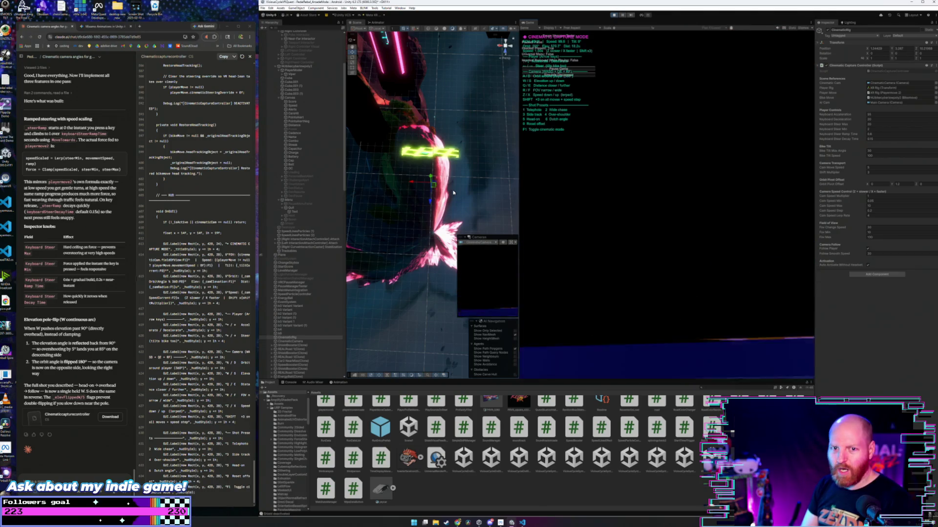
- Bring the track back from above, then cycle high chase, side view and close chase shots
{"action": "key", "text": "w"}
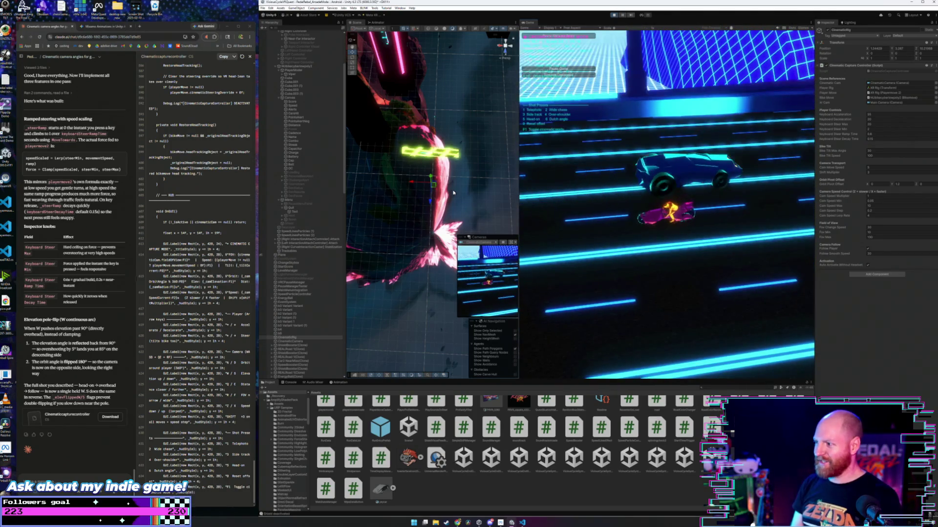
{"action": "key", "text": "2"}
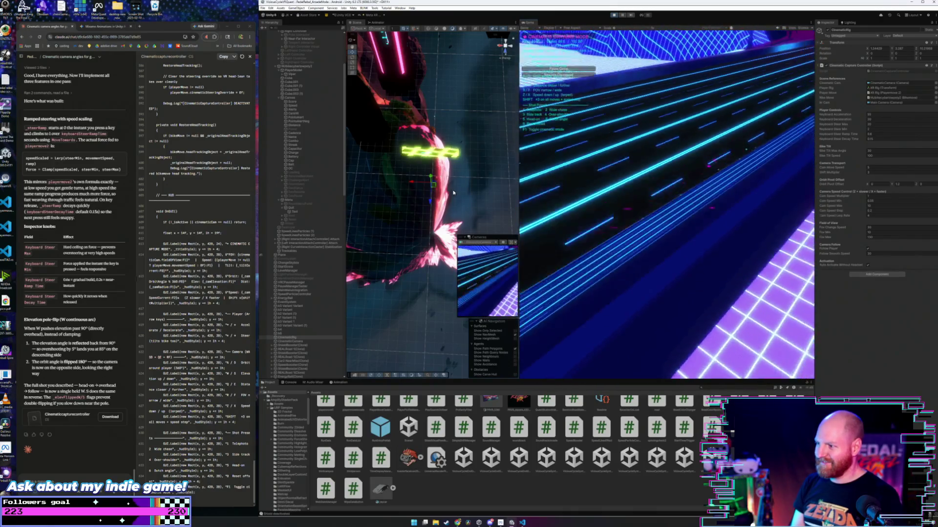
{"action": "key", "text": "3"}
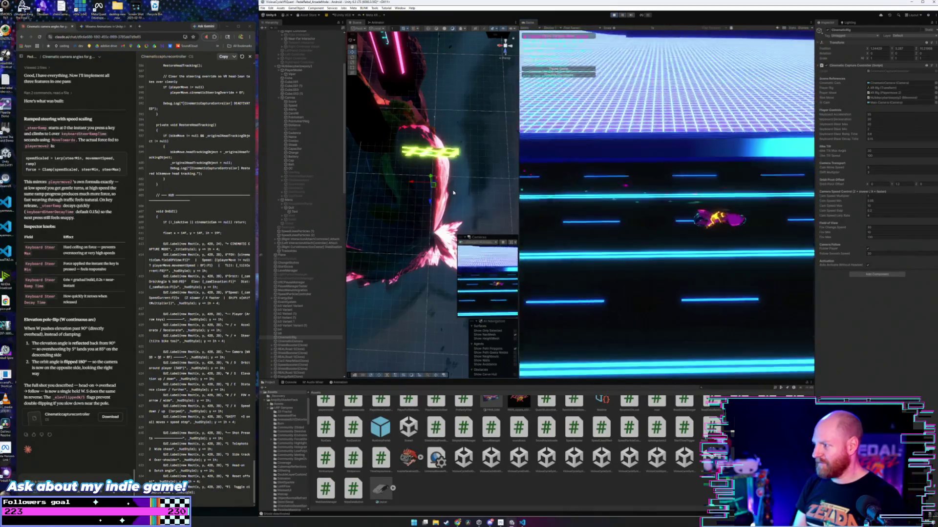
{"action": "key", "text": "2"}
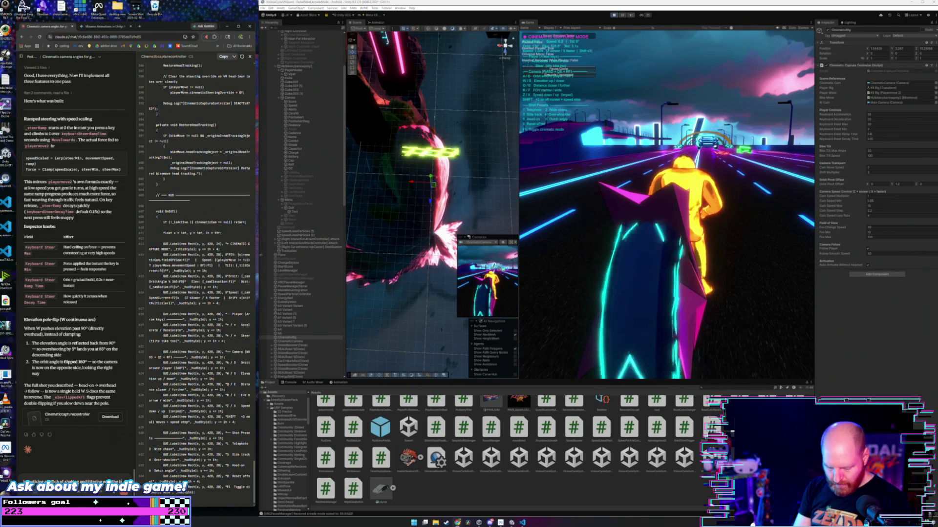
- Draft a question to Claude about bike and camera jitter when moving fast, then refocus the game
{"action": "type", "text": "when"}
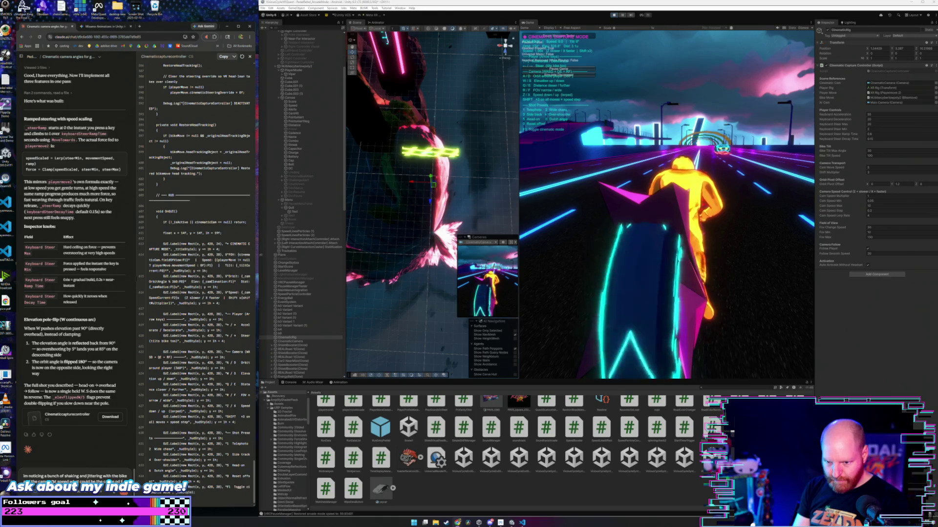
{"action": "type", "text": "this wh"}
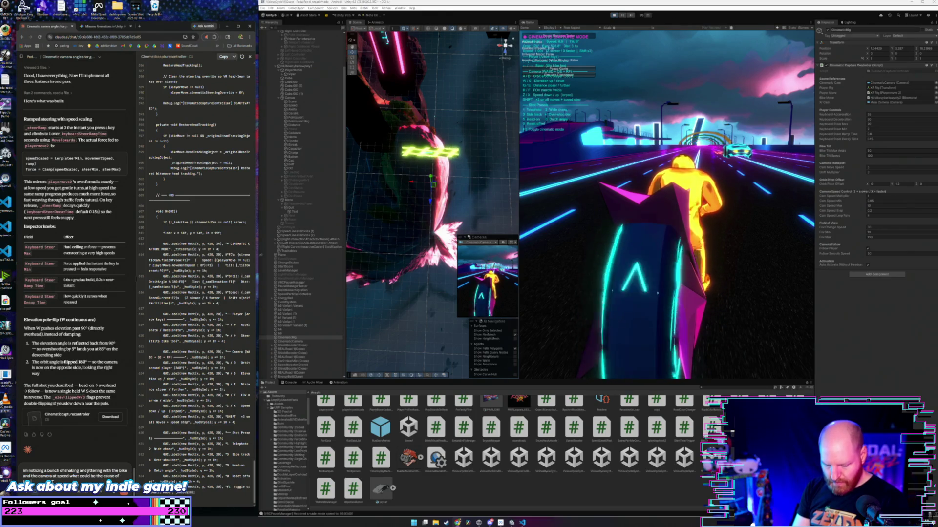
{"action": "type", "text": "at can I do to ensu"}
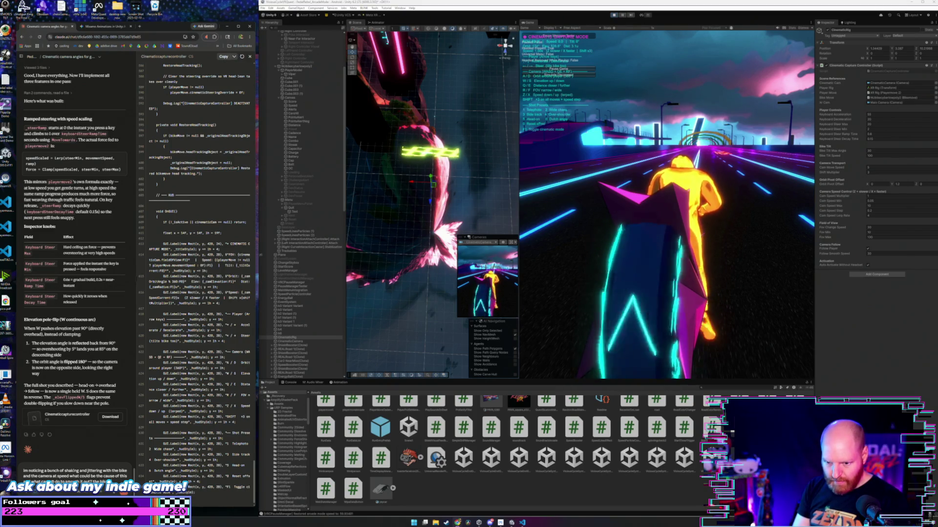
{"action": "type", "text": "fast an"}
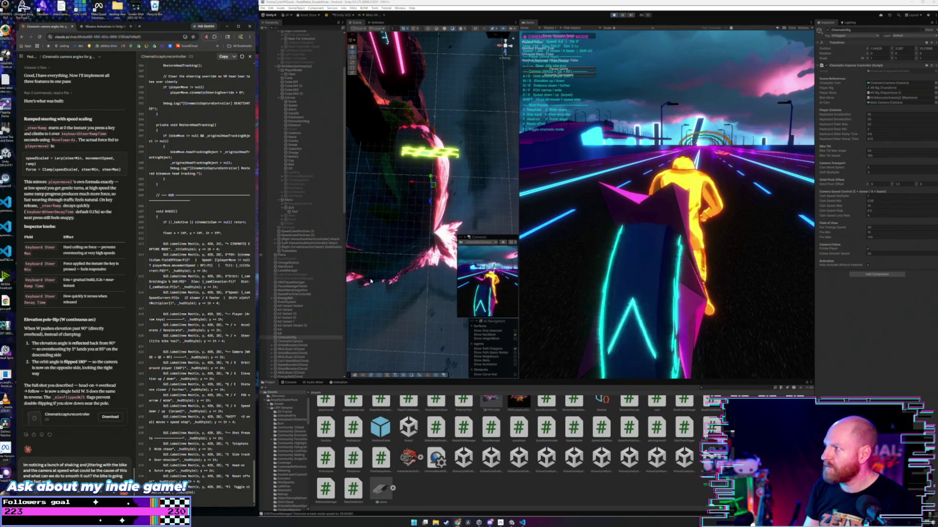
{"action": "left_click", "coordinate": [562, 61]}
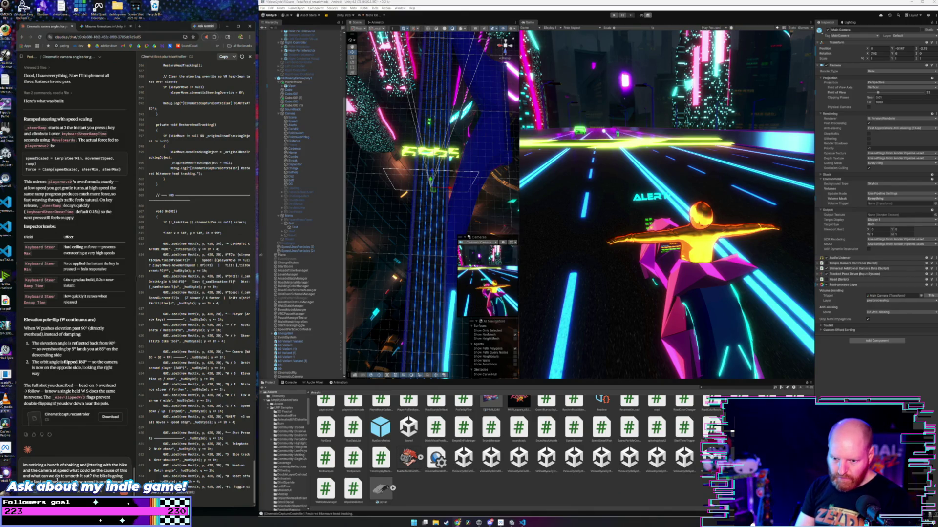
- Edit the jitter question, replacing 'so' with 'quite', and send it to Claude
{"action": "key", "text": "BackSpace"}
{"action": "key", "text": "BackSpace"}
{"action": "type", "text": "quite"}
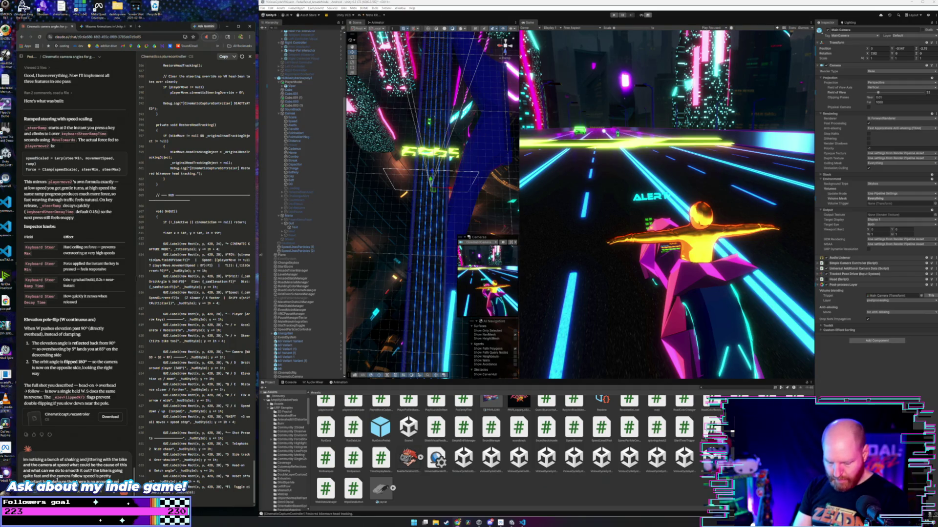
{"action": "key", "text": "Return"}
{"action": "type", "text": "important to make sure that there is no annoying per"}
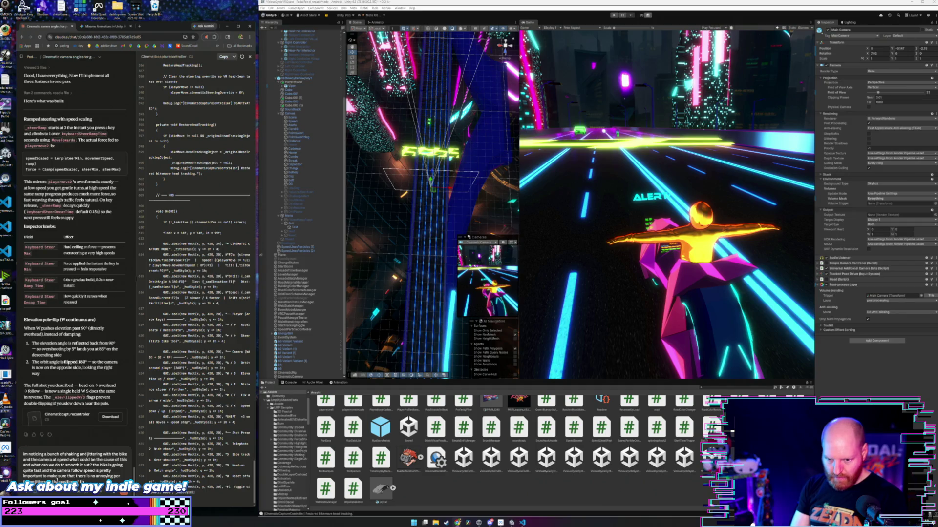
{"action": "type", "text": "ayer and"}
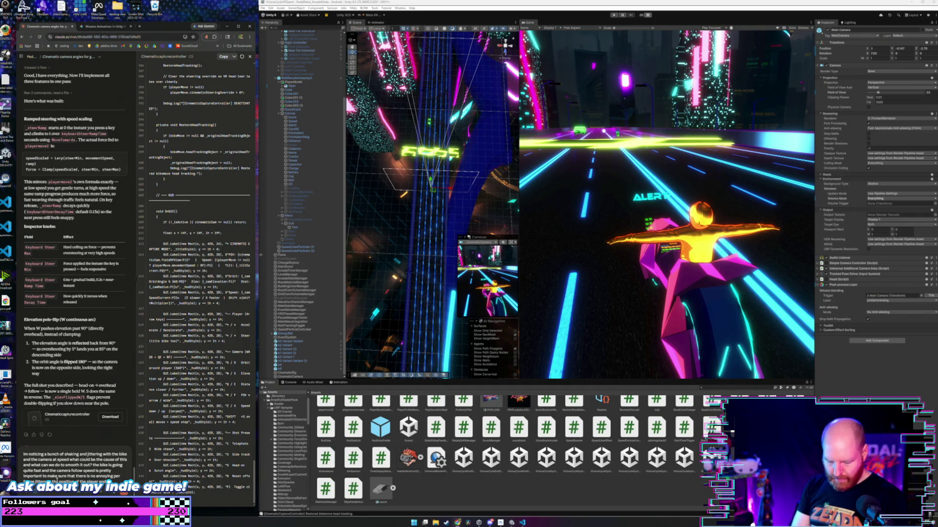
{"action": "type", "text": "re"}
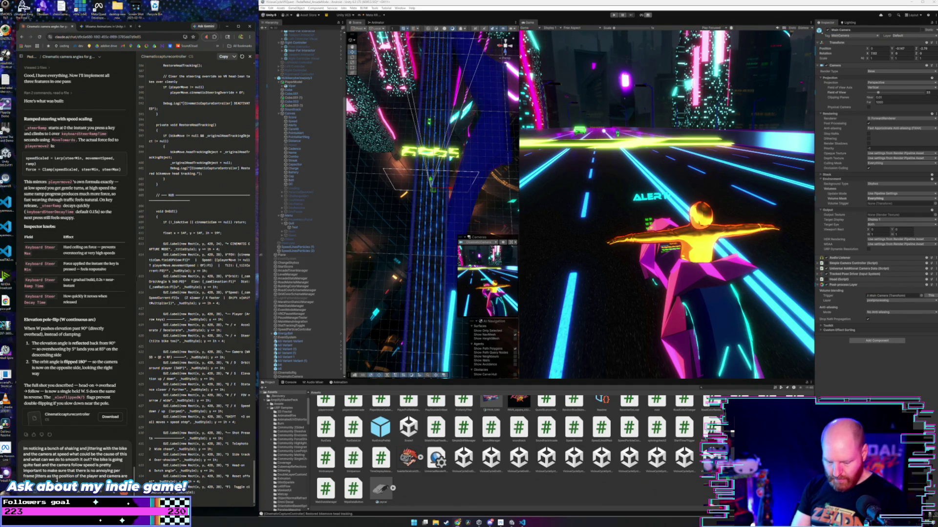
{"action": "type", "text": "of"}
{"action": "key", "text": "Return"}
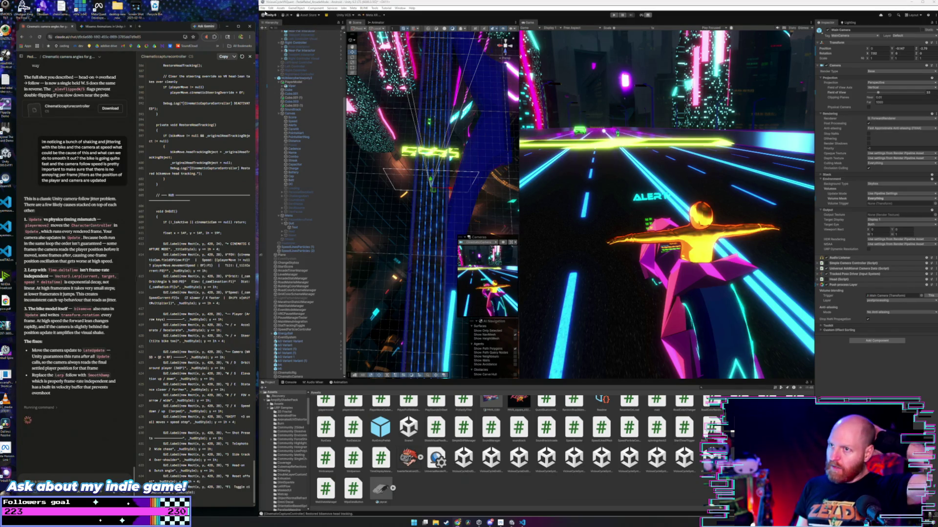
{"action": "left_click", "coordinate": [263, 8]}
{"action": "left_click", "coordinate": [263, 7]}
{"action": "left_click", "coordinate": [263, 8]}
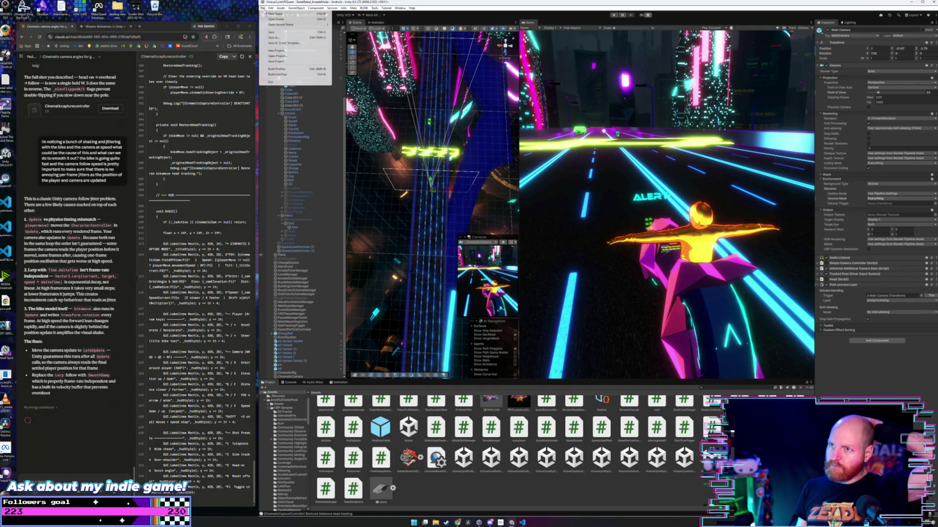
{"action": "left_click", "coordinate": [263, 8]}
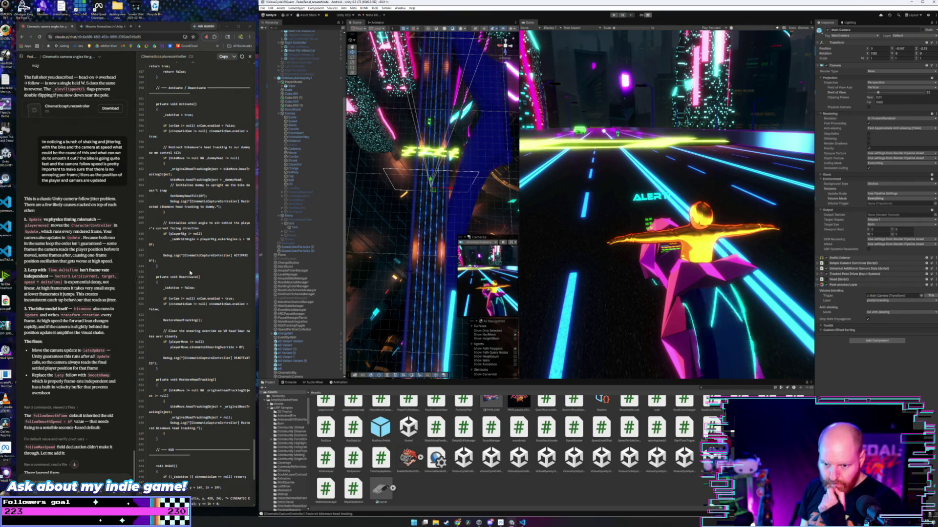
- Review Claude's three layered jitter fixes and copy the updated CinematicCaptureController code
{"action": "scroll", "coordinate": [107, 372], "scroll_direction": "down", "scroll_amount": 3}
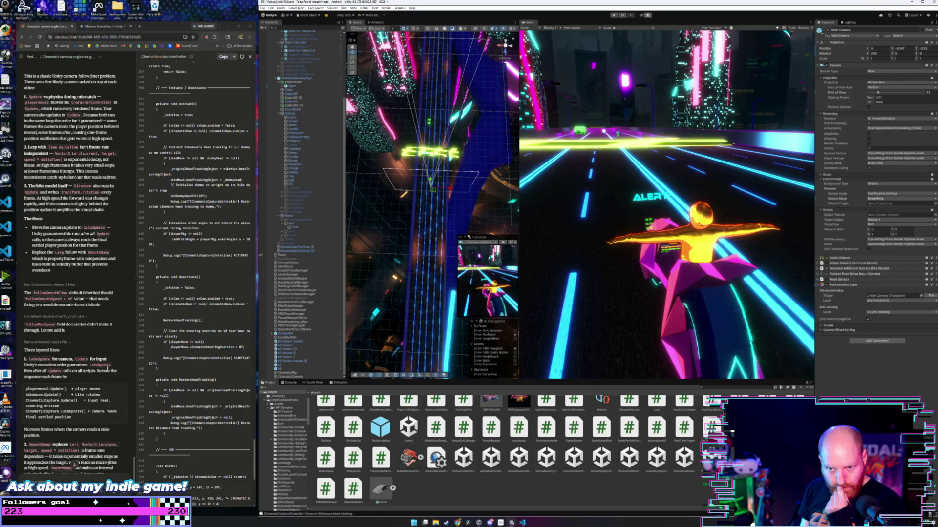
{"action": "scroll", "coordinate": [107, 370], "scroll_direction": "up", "scroll_amount": 2}
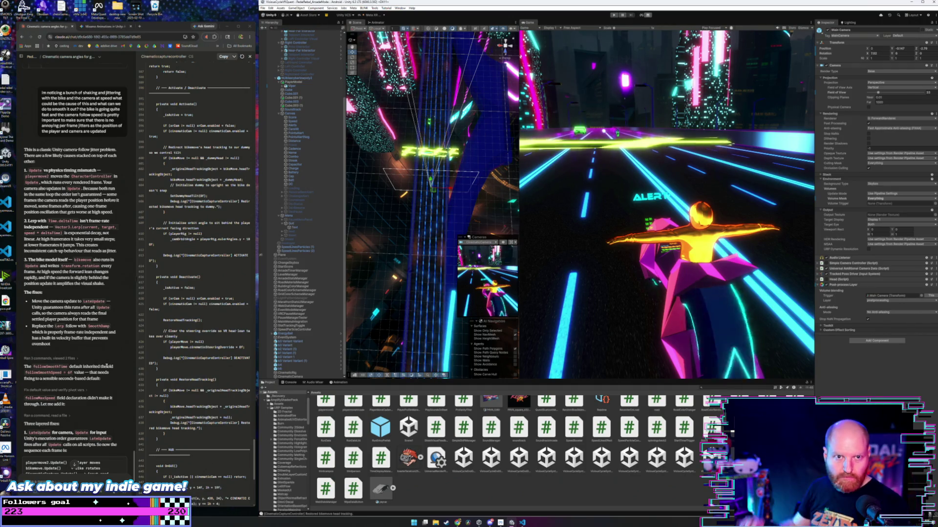
{"action": "scroll", "coordinate": [122, 337], "scroll_direction": "up", "scroll_amount": 1}
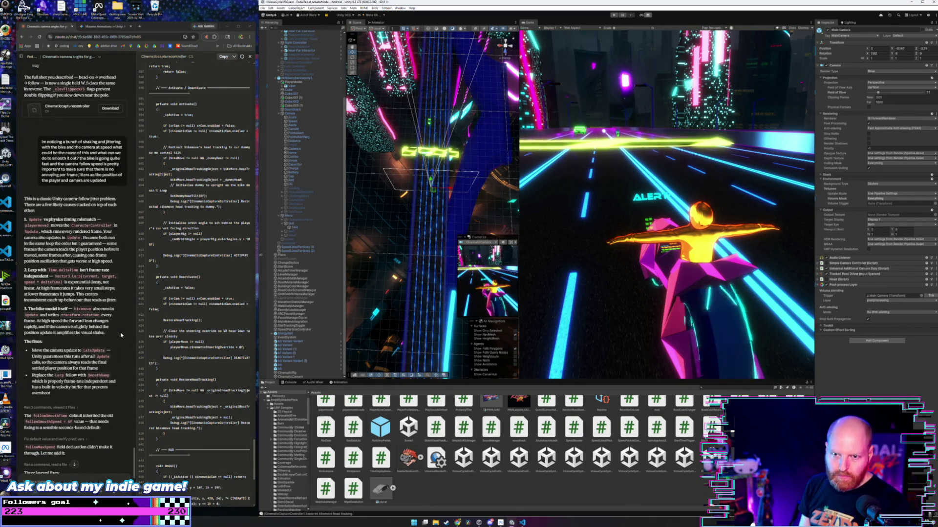
{"action": "scroll", "coordinate": [121, 335], "scroll_direction": "down", "scroll_amount": 4}
{"action": "scroll", "coordinate": [121, 335], "scroll_direction": "up", "scroll_amount": 2}
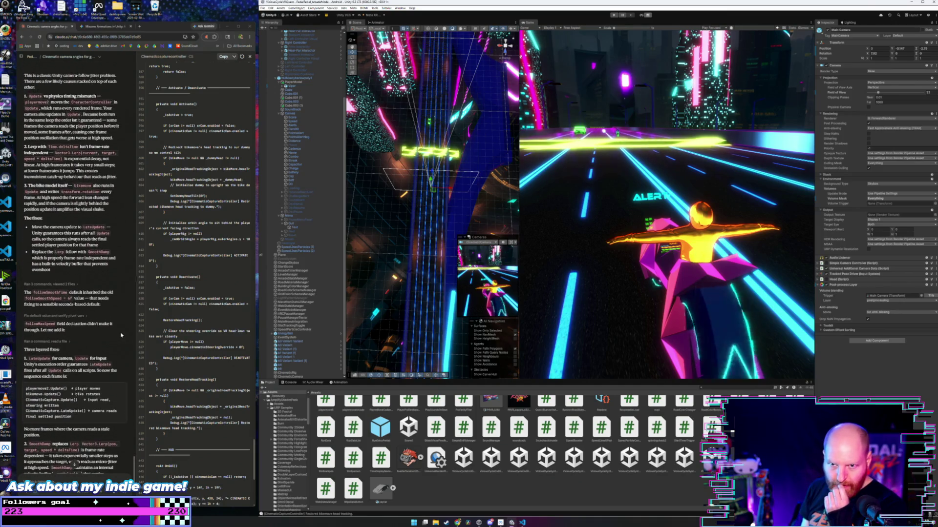
{"action": "scroll", "coordinate": [120, 349], "scroll_direction": "down", "scroll_amount": 5}
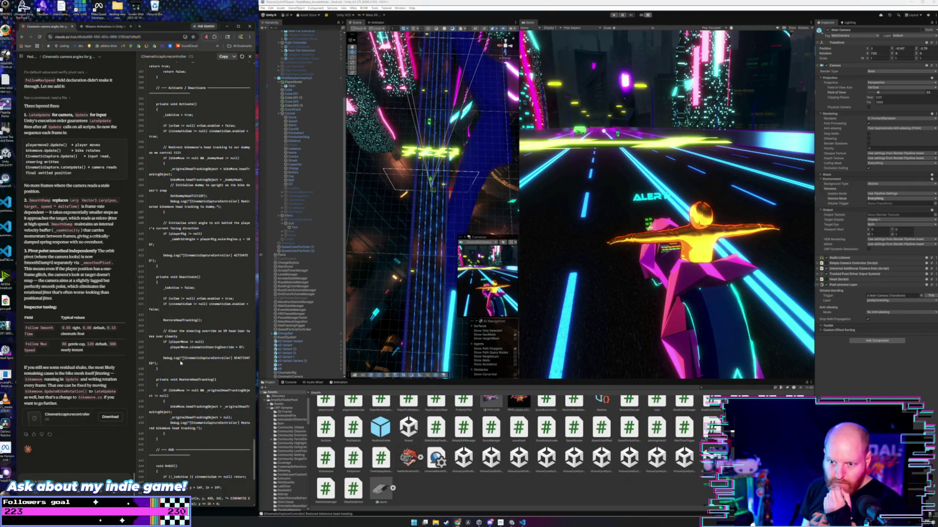
{"action": "left_click", "coordinate": [223, 58]}
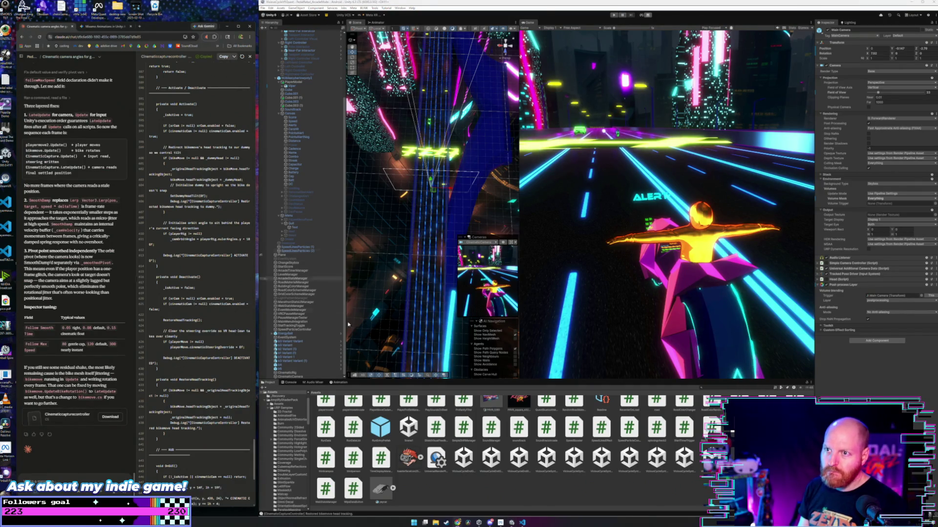
- Save the updated code in CinematicCaptureController.cs in VS Code, then return to Claude
{"action": "left_click", "coordinate": [522, 524]}
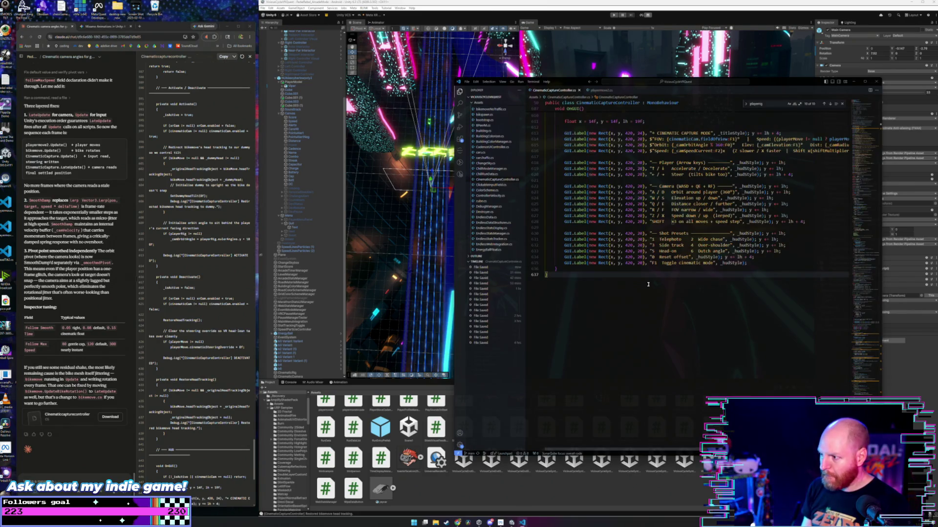
{"action": "key", "text": "ctrl+s"}
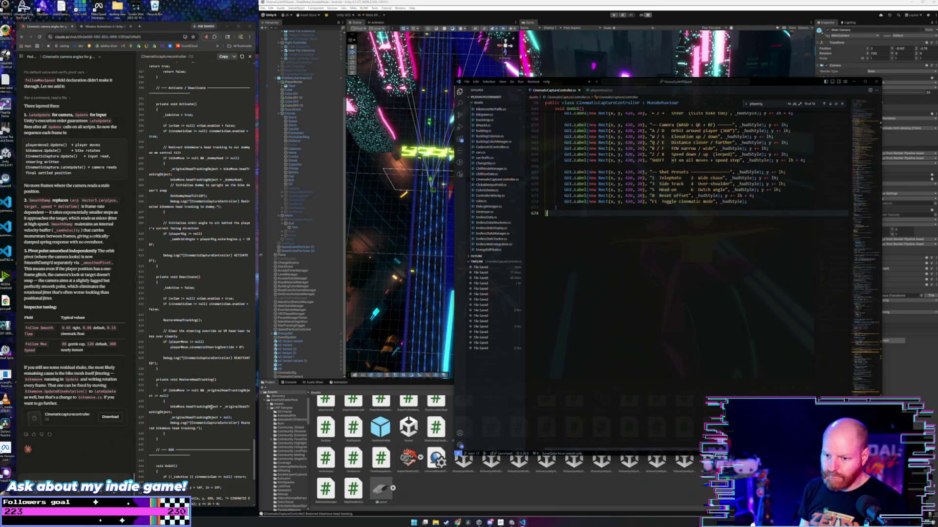
{"action": "left_click", "coordinate": [110, 442]}
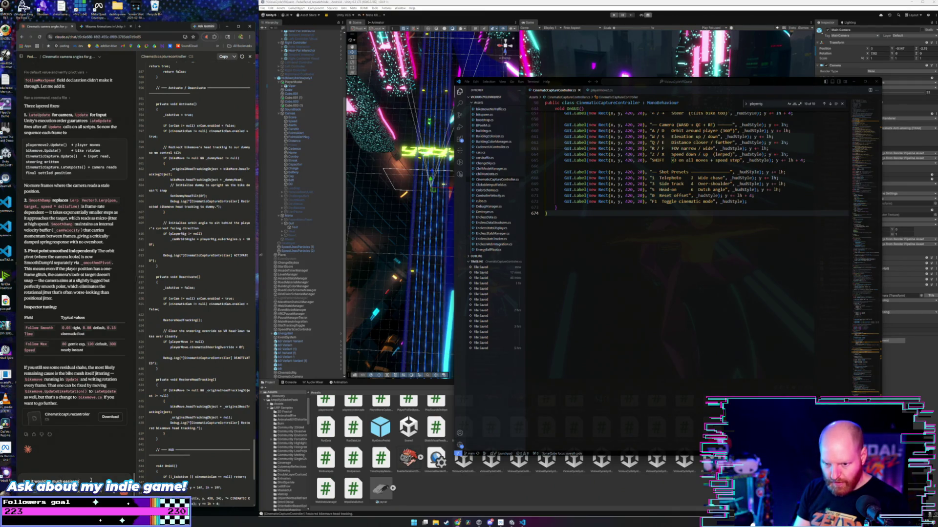
- Ask Claude for optional Xbox controller support behind a checkbox, with WASD and arrow keys as the sticks
{"action": "type", "text": "control botl the playe"}
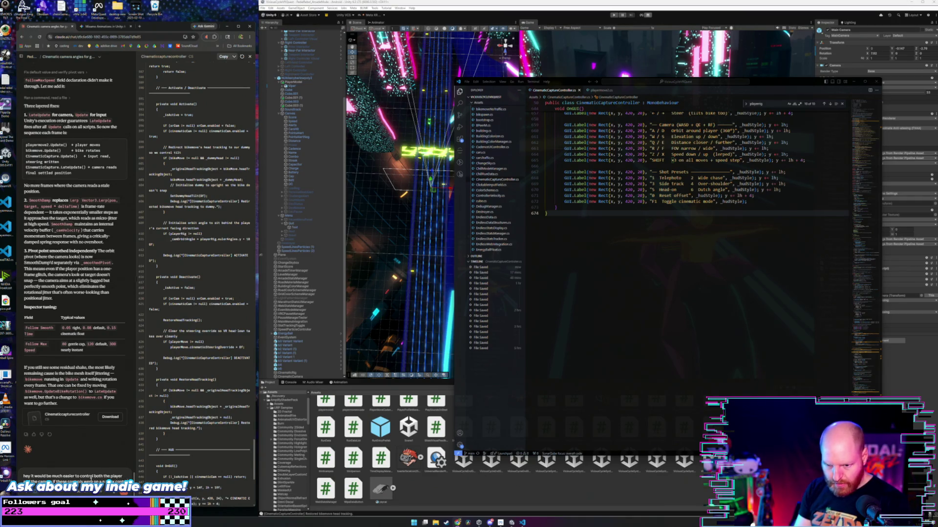
{"action": "type", "text": "roller instead can we add that as an option"}
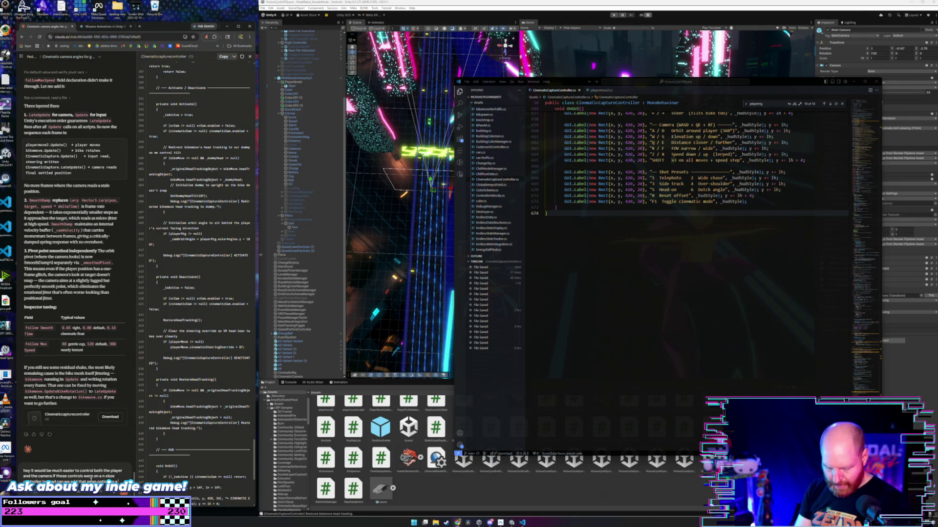
{"action": "type", "text": "oice"}
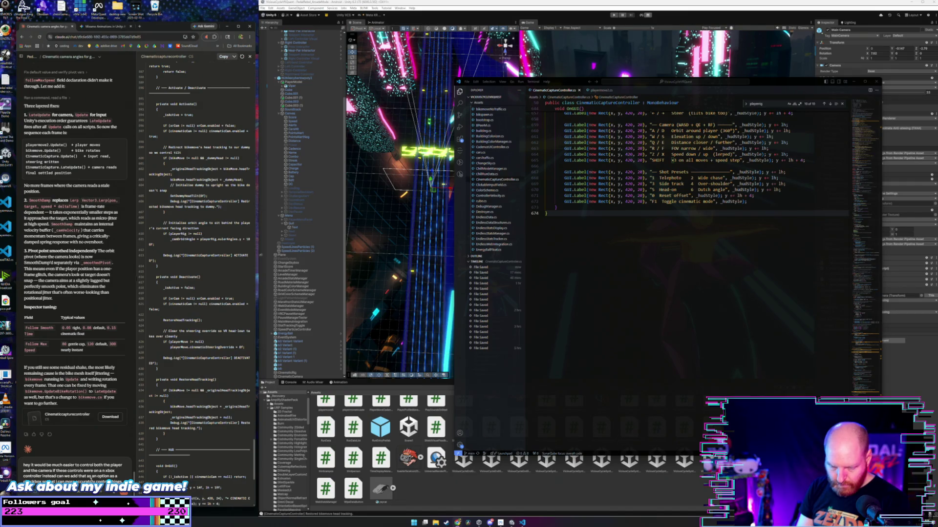
{"action": "key", "text": "shift+Return"}
{"action": "type", "text": "checkbox so that I can more accurately control things."}
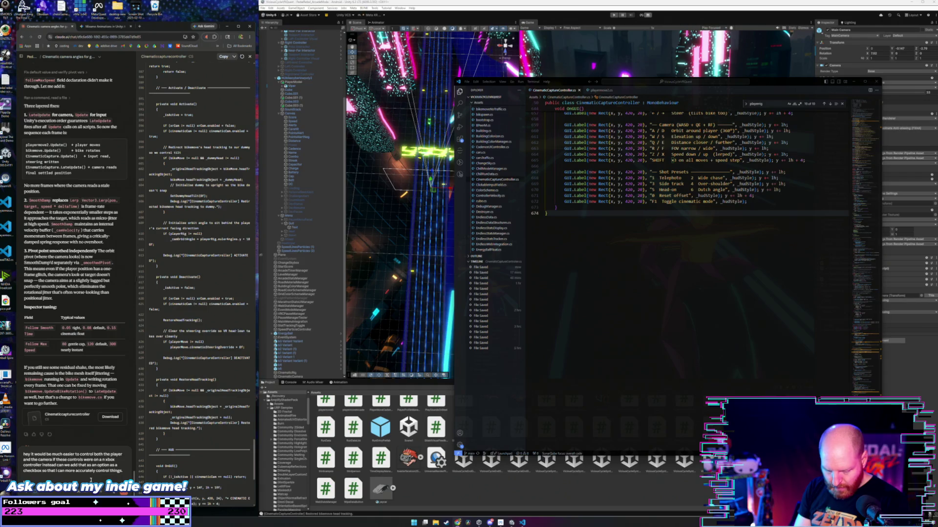
{"action": "type", "text": "nd"}
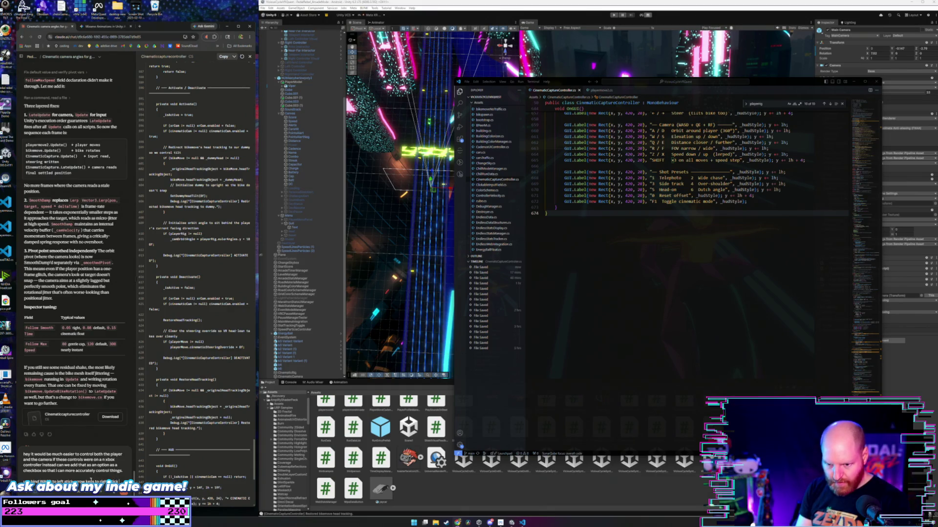
{"action": "type", "text": "the rest to shoulder but"}
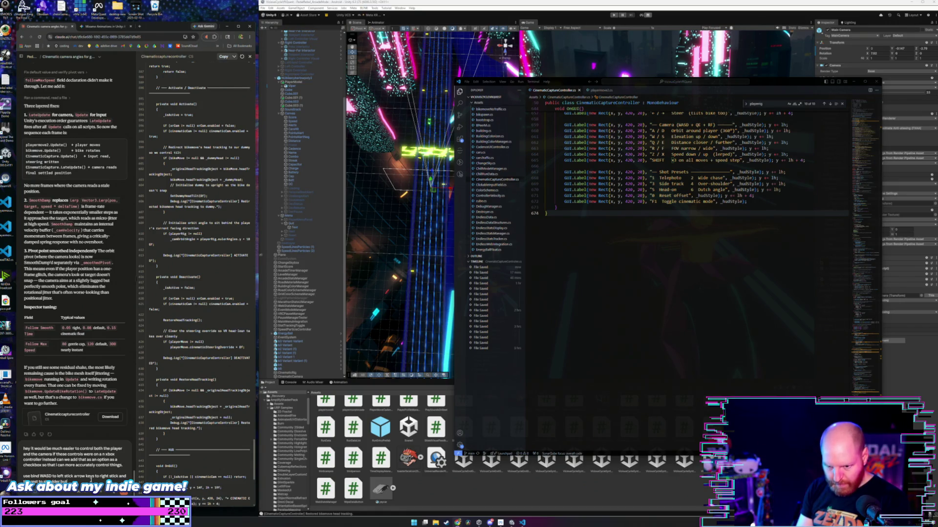
{"action": "type", "text": "and thumbstick"}
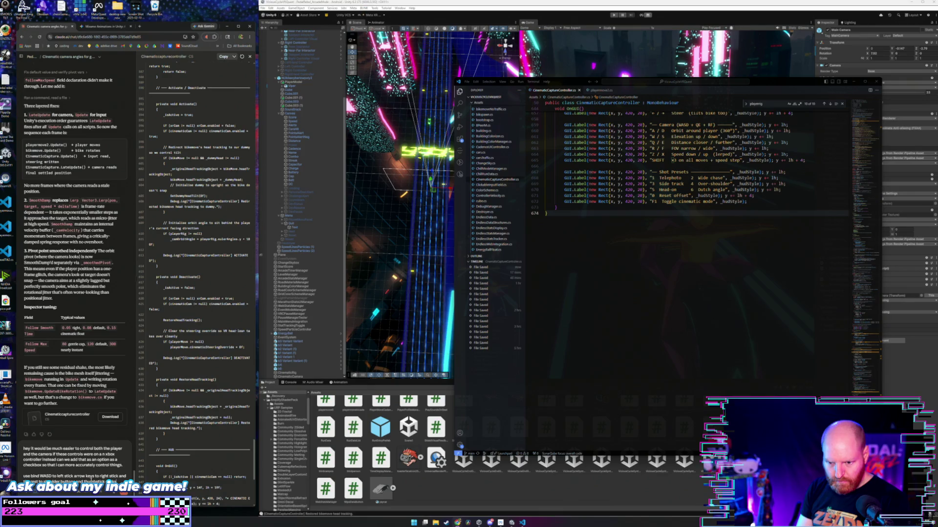
{"action": "key", "text": "Return"}
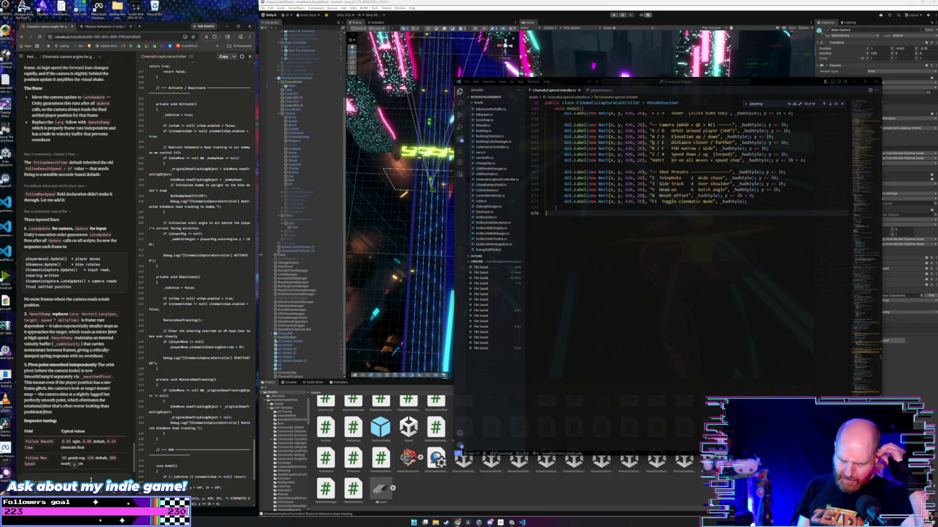
- Scroll through Claude's reply as it plans a ReadInput() method for keyboard or gamepad input
{"action": "scroll", "coordinate": [89, 372], "scroll_direction": "down", "scroll_amount": 5}
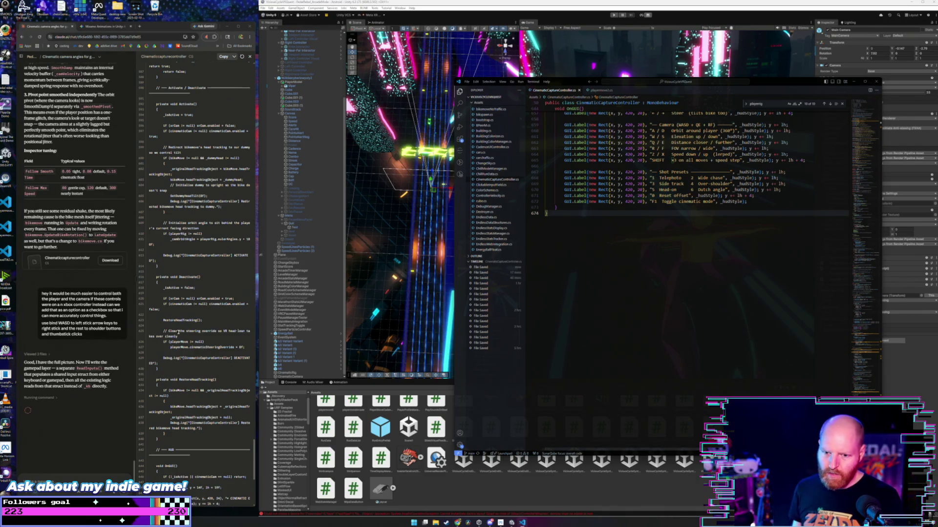
{"action": "scroll", "coordinate": [132, 352], "scroll_direction": "up", "scroll_amount": 8}
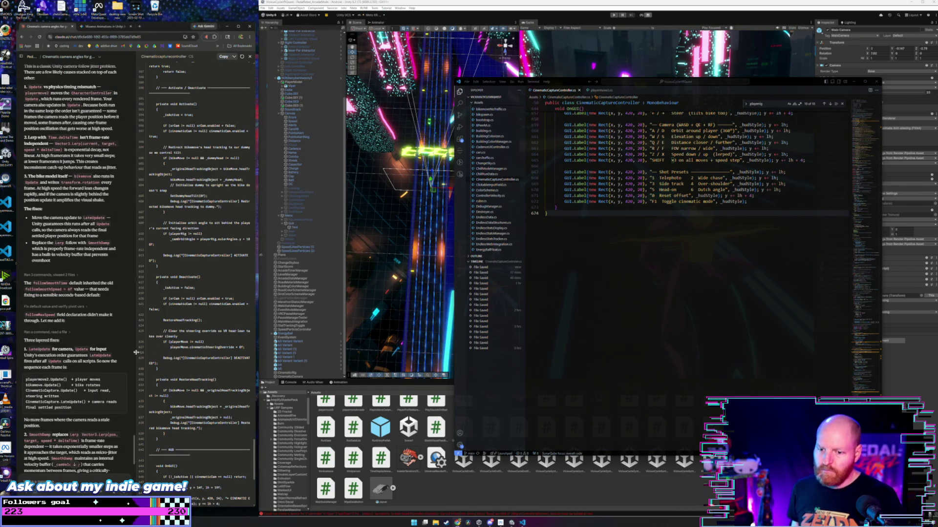
{"action": "scroll", "coordinate": [136, 352], "scroll_direction": "down", "scroll_amount": 10}
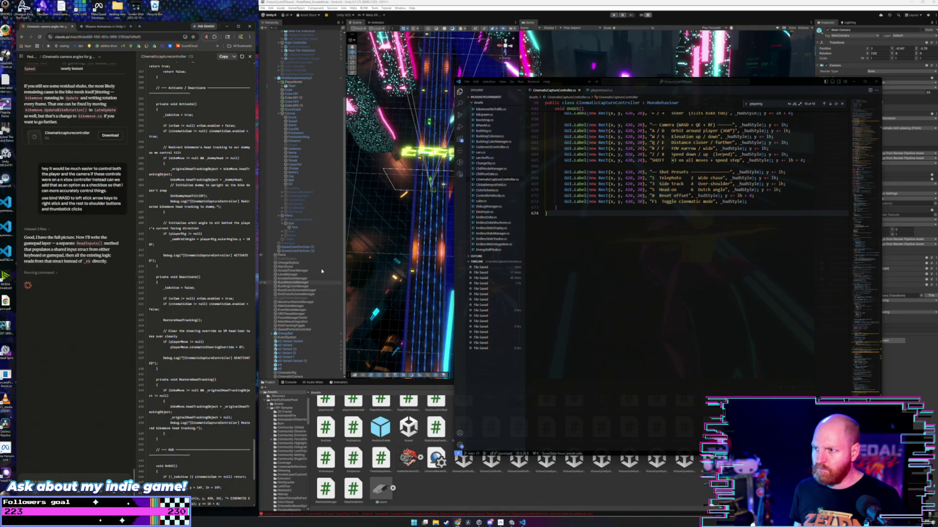
{"action": "left_click", "coordinate": [486, 3]}
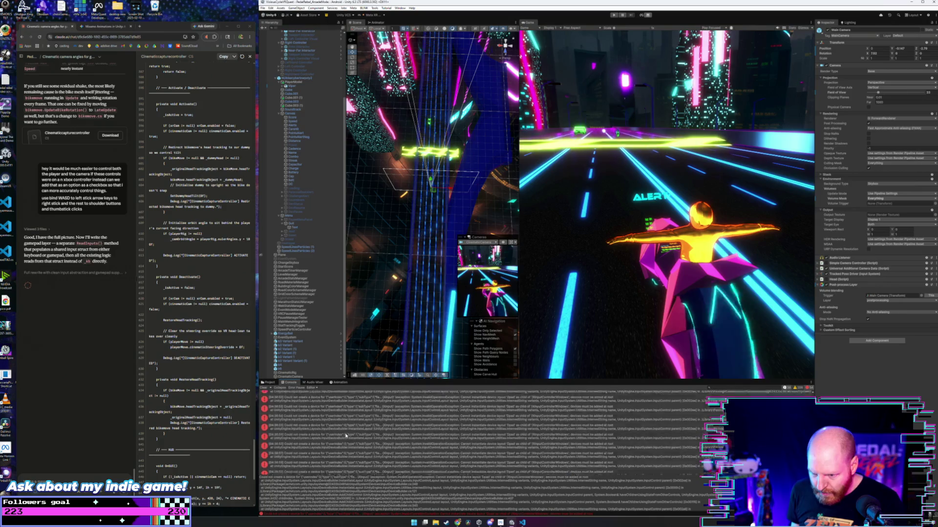
{"action": "left_click", "coordinate": [338, 416]}
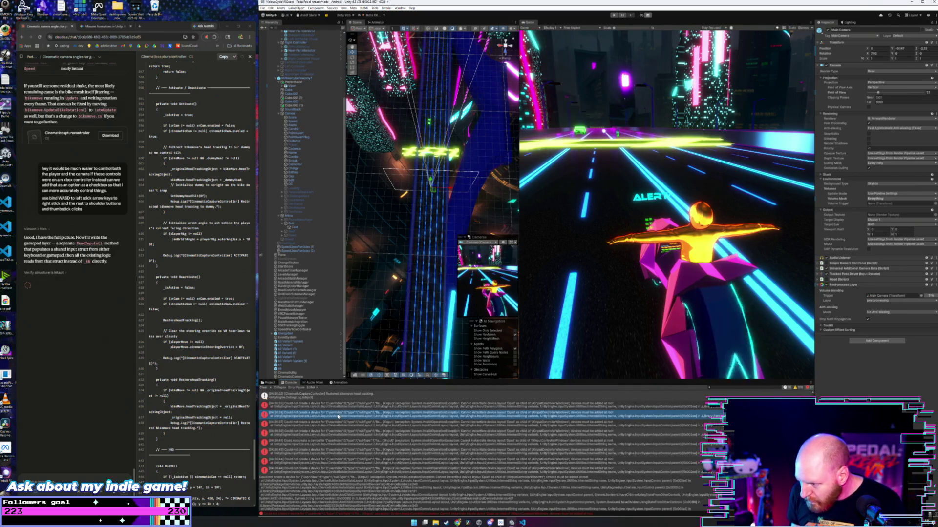
{"action": "left_click", "coordinate": [336, 406]}
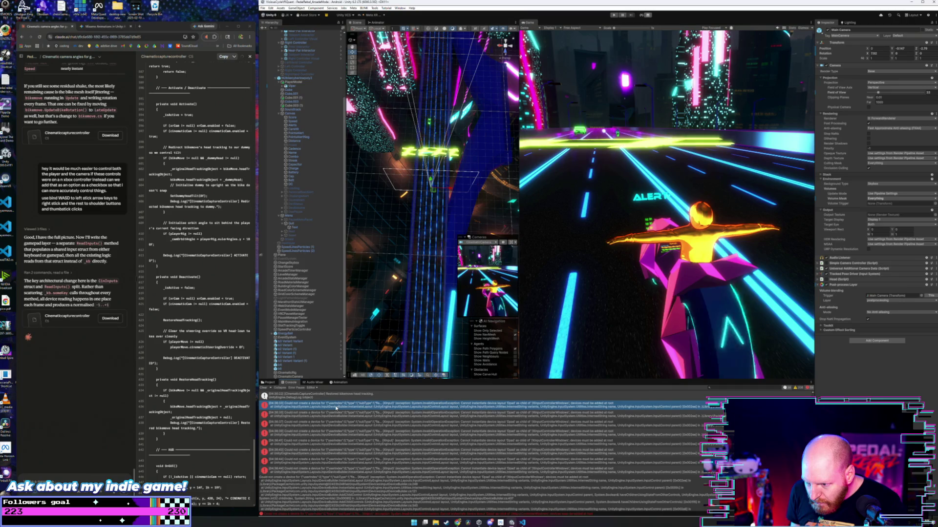
{"action": "scroll", "coordinate": [335, 408], "scroll_direction": "up", "scroll_amount": 2}
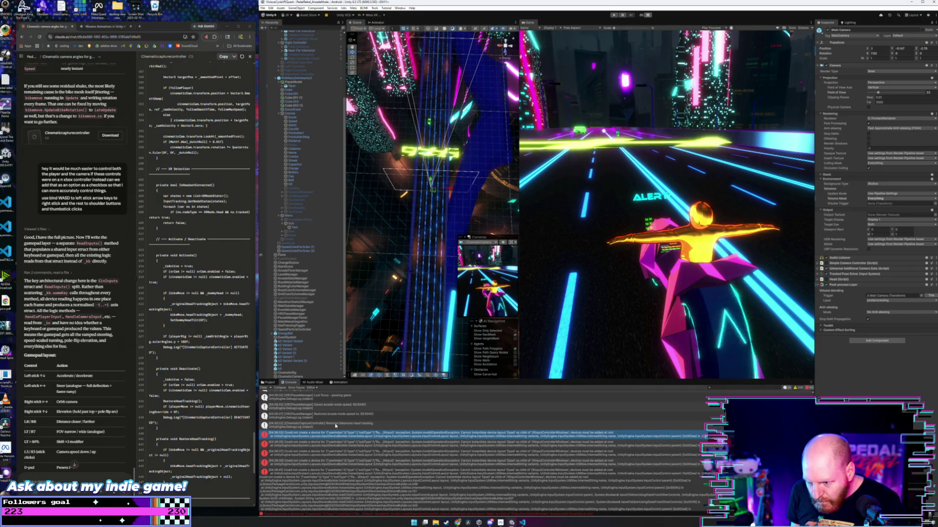
{"action": "scroll", "coordinate": [335, 426], "scroll_direction": "up", "scroll_amount": 10}
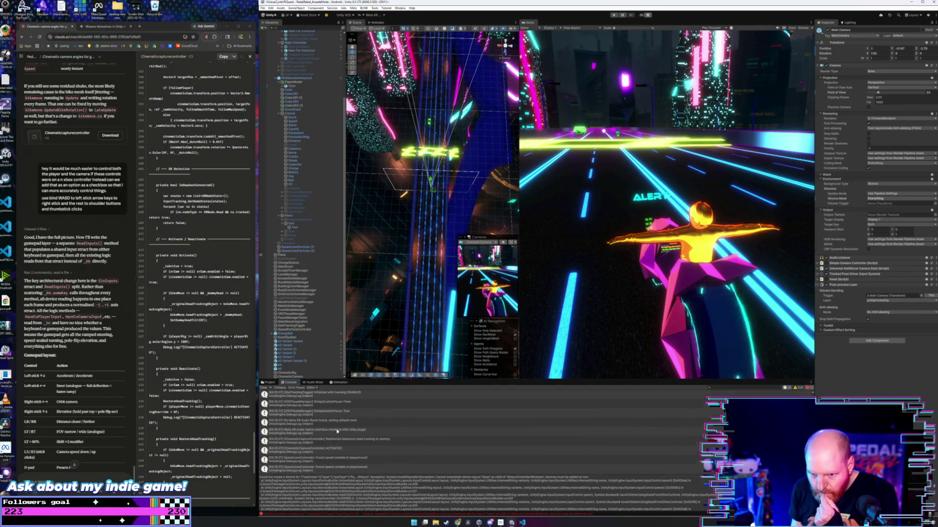
{"action": "scroll", "coordinate": [336, 431], "scroll_direction": "down", "scroll_amount": 15}
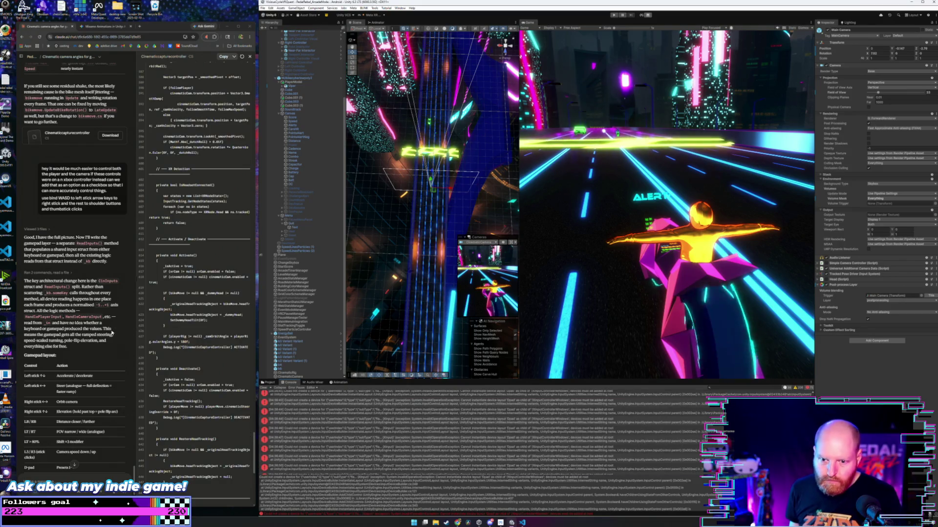
{"action": "scroll", "coordinate": [111, 333], "scroll_direction": "down", "scroll_amount": 3}
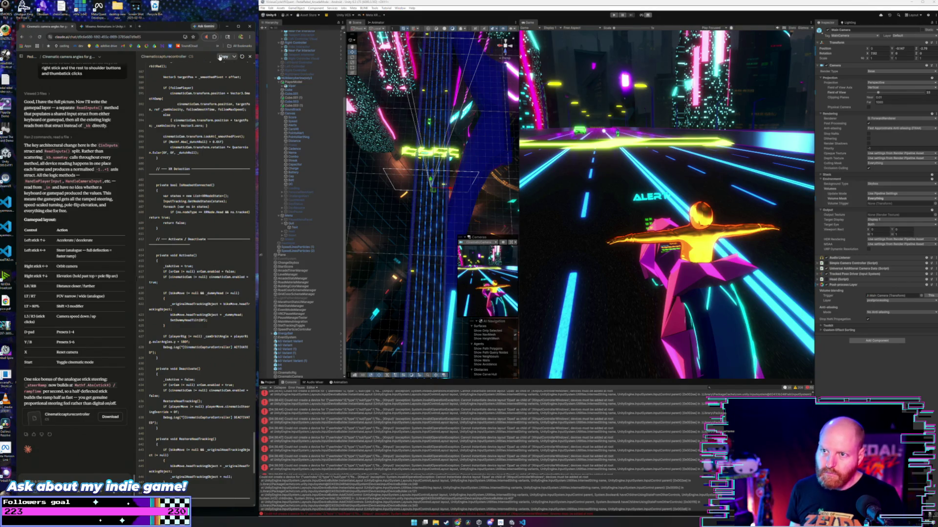
- Replace CinematicCaptureController.cs with Claude's Gamepad/Keyboard version and let Unity recompile it
{"action": "left_click", "coordinate": [220, 57]}
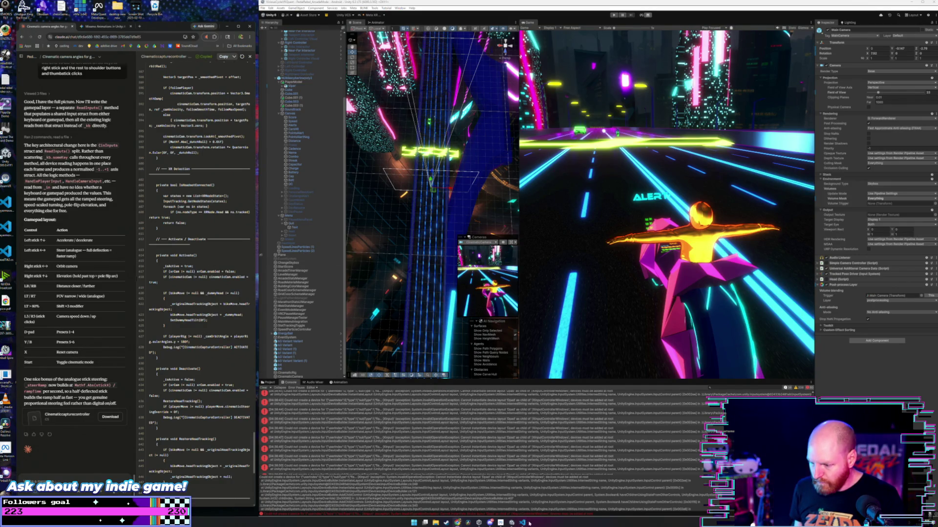
{"action": "left_click", "coordinate": [529, 523]}
{"action": "key", "text": "ctrl+a"}
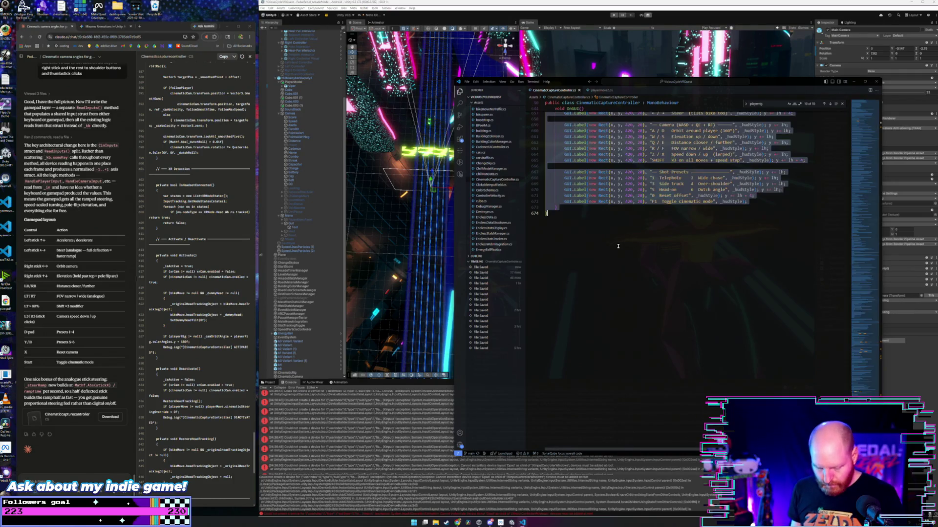
{"action": "key", "text": "ctrl+v"}
{"action": "scroll", "coordinate": [608, 238], "scroll_direction": "up", "scroll_amount": 5}
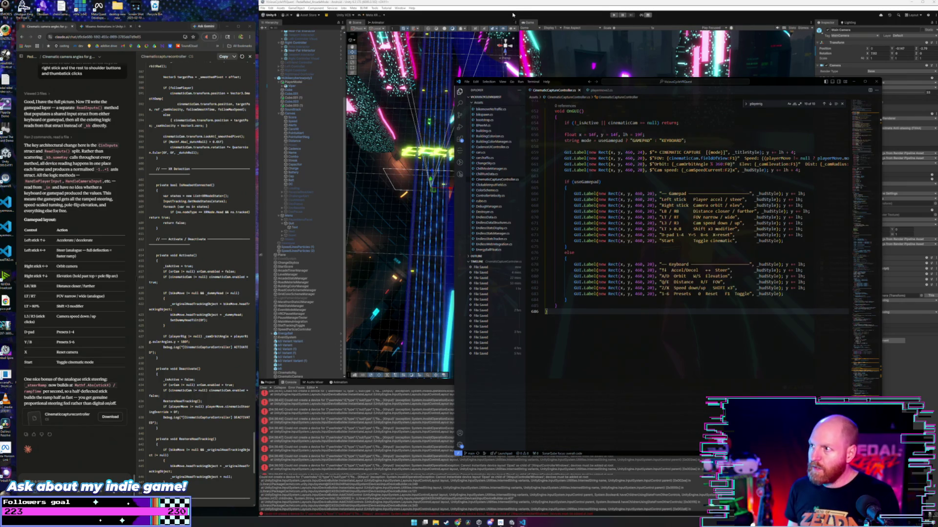
{"action": "left_click", "coordinate": [475, 74]}
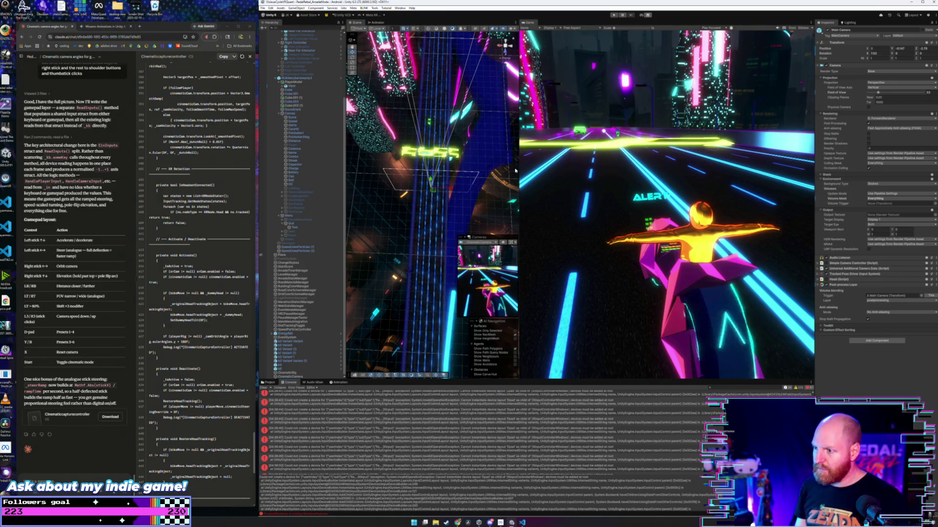
- Send the Console error's stack trace to Claude and read its Input System XInput bug diagnosis
{"action": "scroll", "coordinate": [336, 422], "scroll_direction": "up", "scroll_amount": 5}
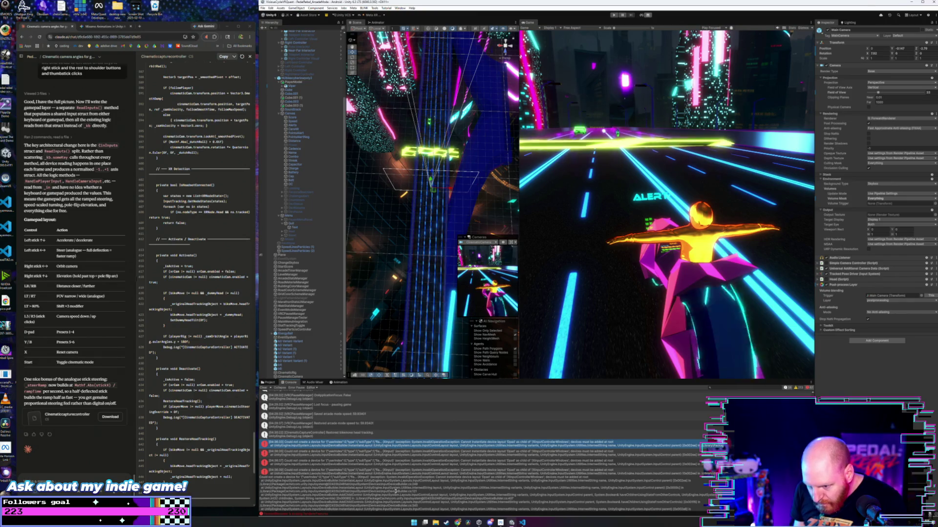
{"action": "key", "text": "ctrl+a"}
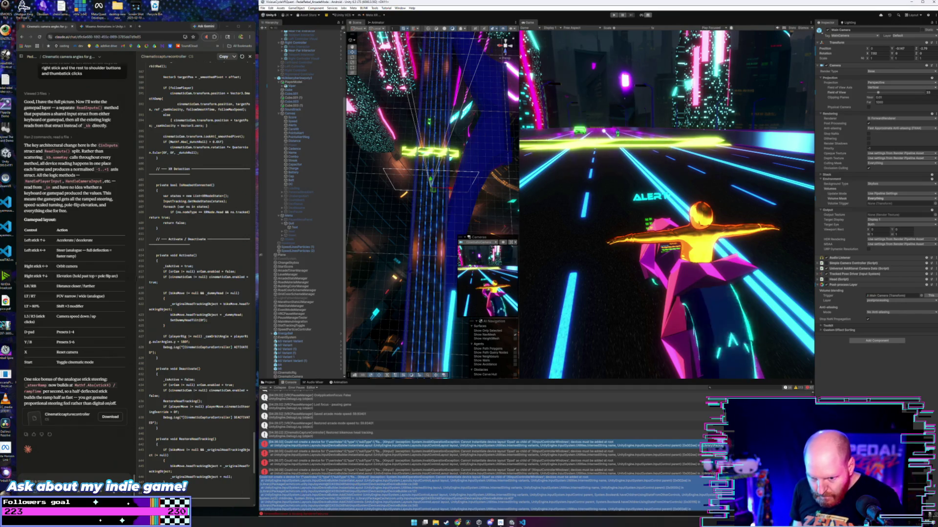
{"action": "left_click", "coordinate": [89, 477]}
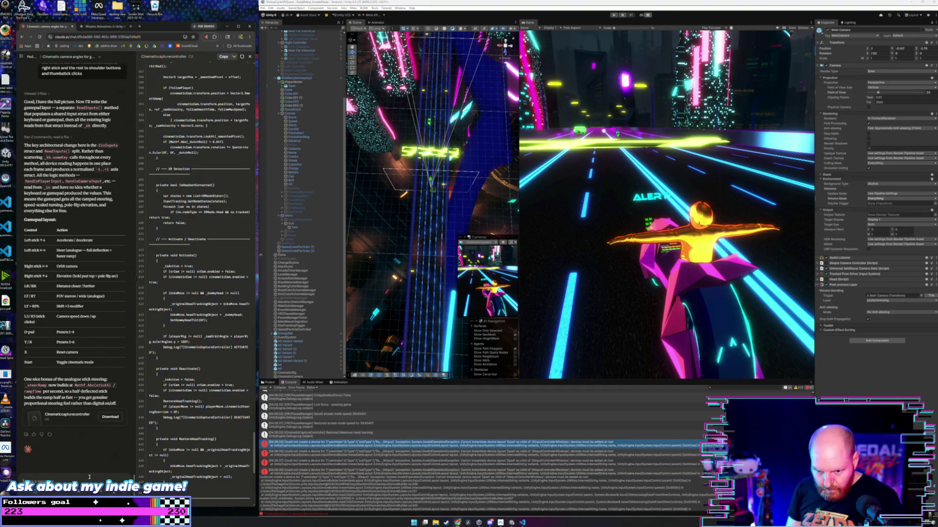
{"action": "key", "text": "ctrl+v"}
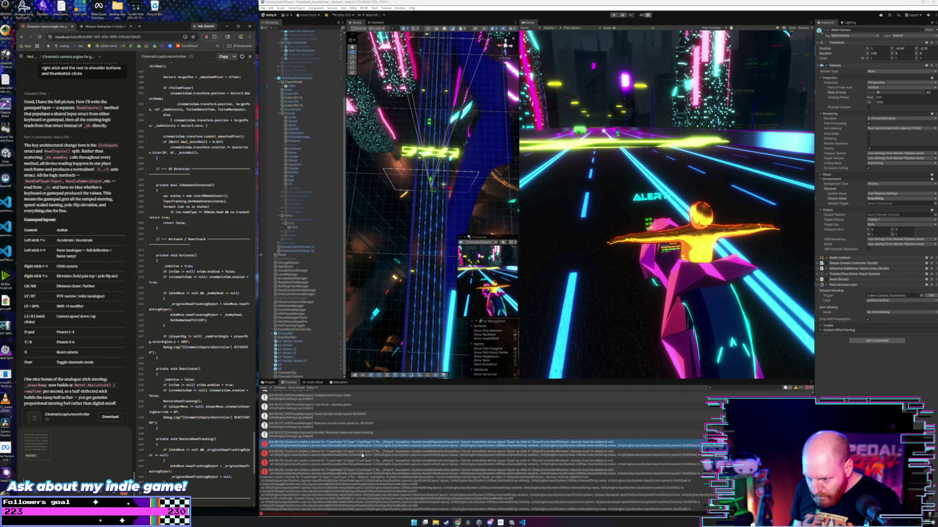
{"action": "scroll", "coordinate": [373, 470], "scroll_direction": "down", "scroll_amount": 5}
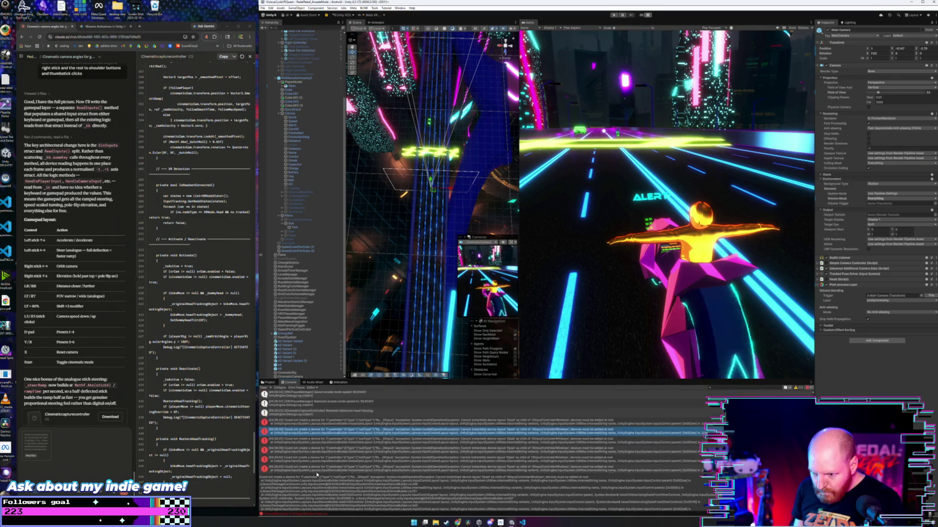
{"action": "scroll", "coordinate": [318, 469], "scroll_direction": "up", "scroll_amount": 2}
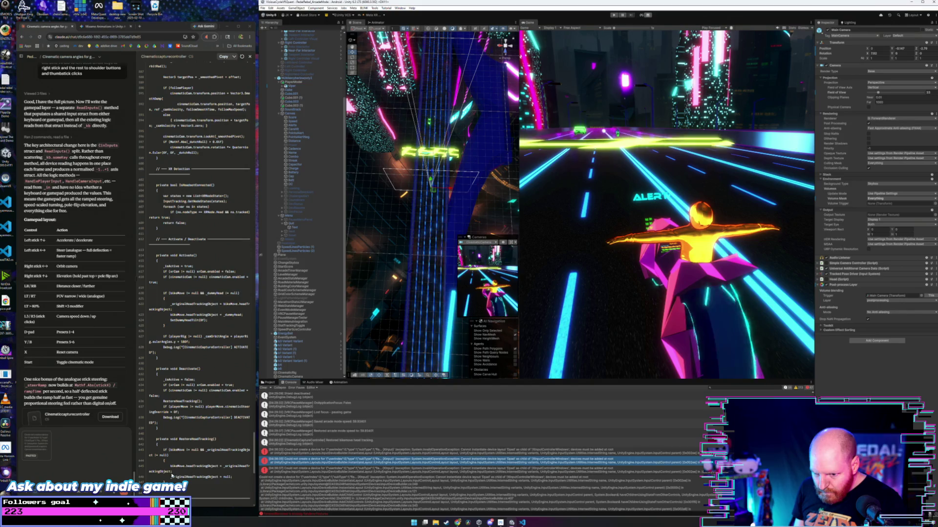
{"action": "scroll", "coordinate": [65, 460], "scroll_direction": "down", "scroll_amount": 3}
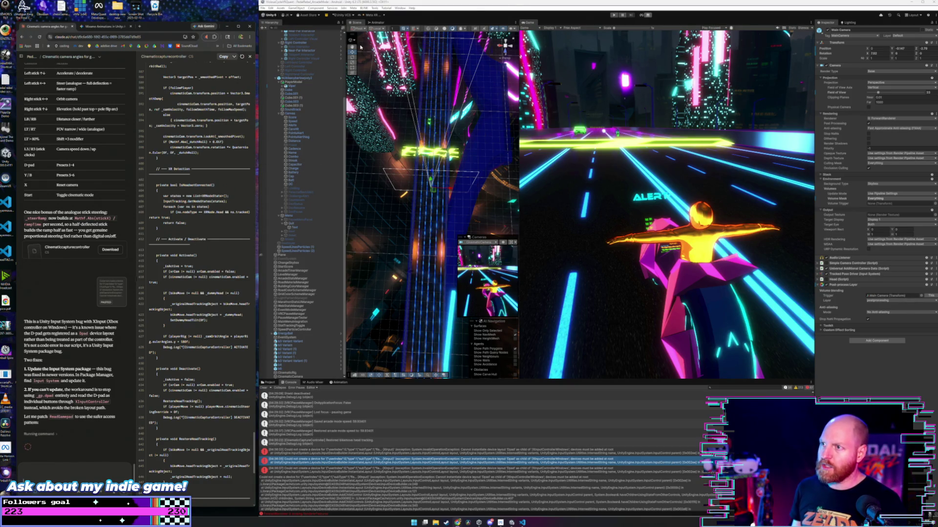
{"action": "left_click", "coordinate": [400, 9]}
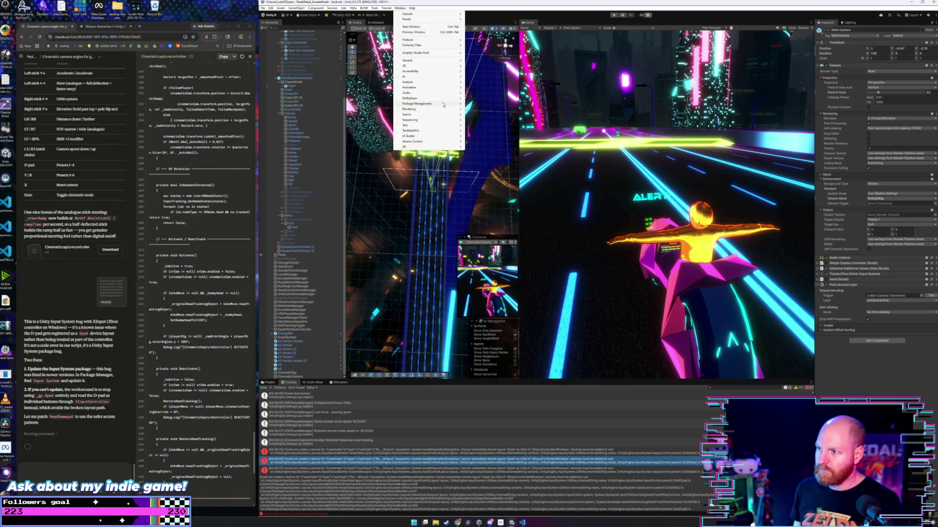
- Look up the Input System package in the Package Manager by searching 'input', then close it
{"action": "mouse_move", "coordinate": [444, 105]}
{"action": "left_click", "coordinate": [483, 104]}
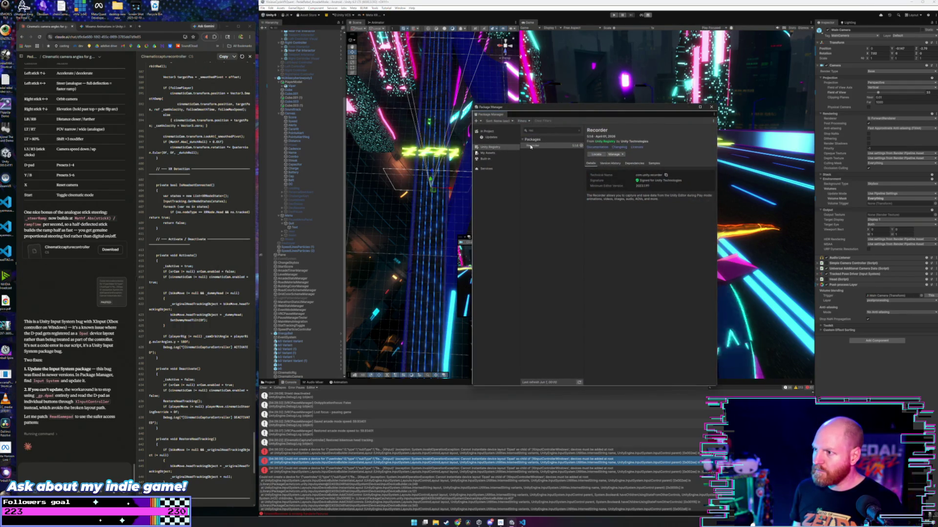
{"action": "left_click", "coordinate": [580, 131]}
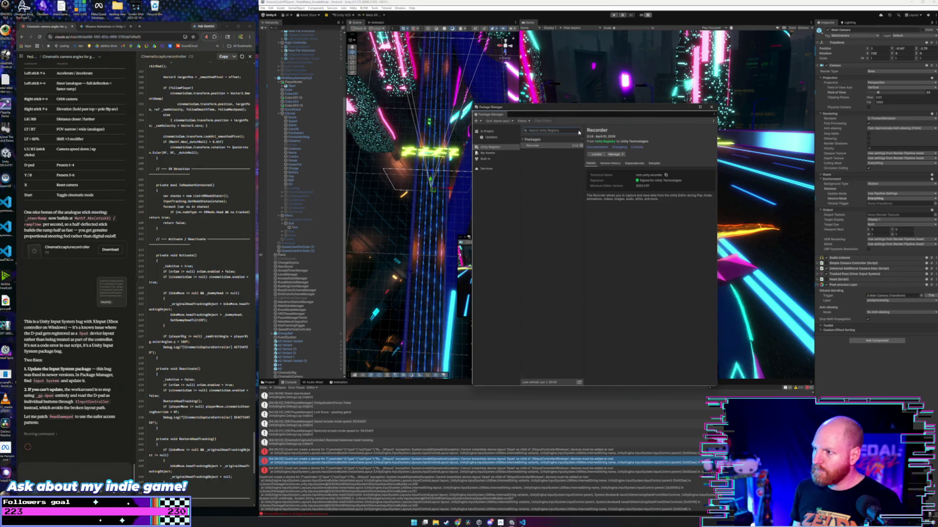
{"action": "type", "text": "inpu"}
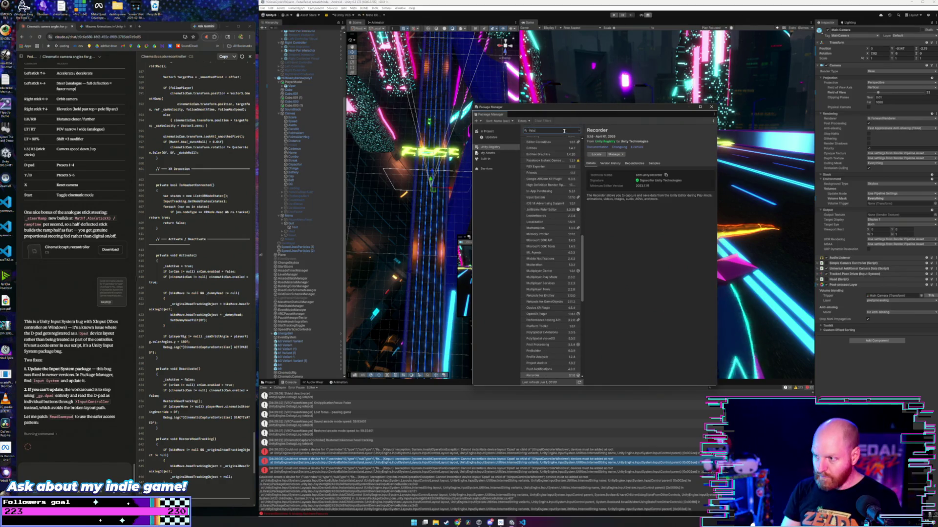
{"action": "type", "text": "t"}
{"action": "left_click", "coordinate": [558, 145]}
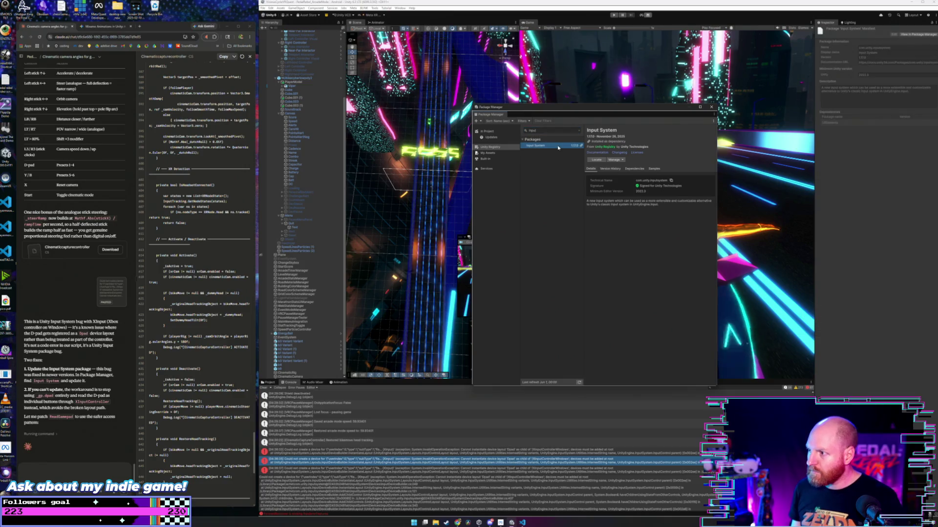
{"action": "left_click", "coordinate": [620, 160]}
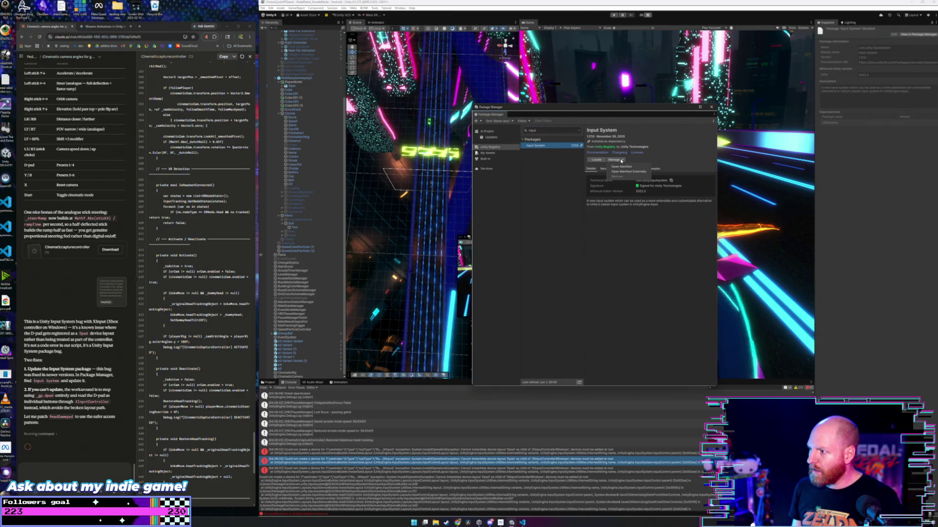
{"action": "left_click", "coordinate": [607, 137]}
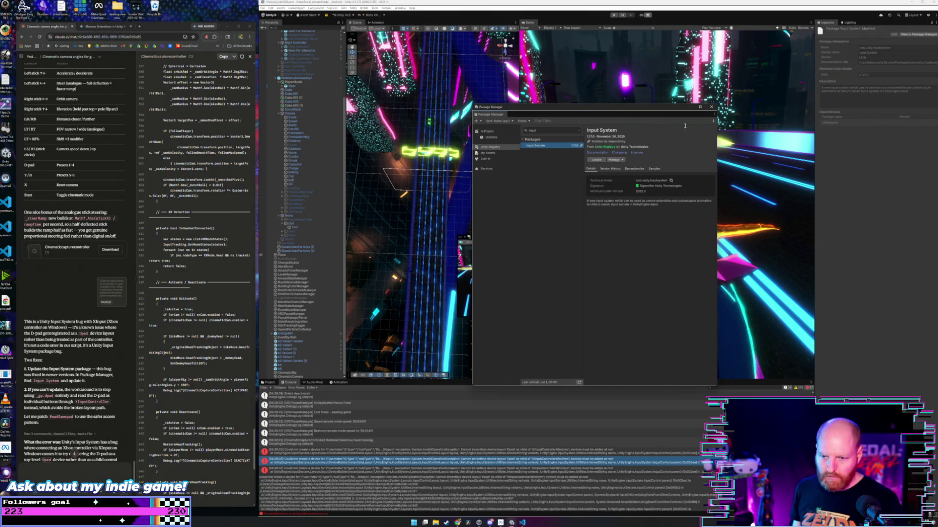
{"action": "left_click", "coordinate": [711, 107]}
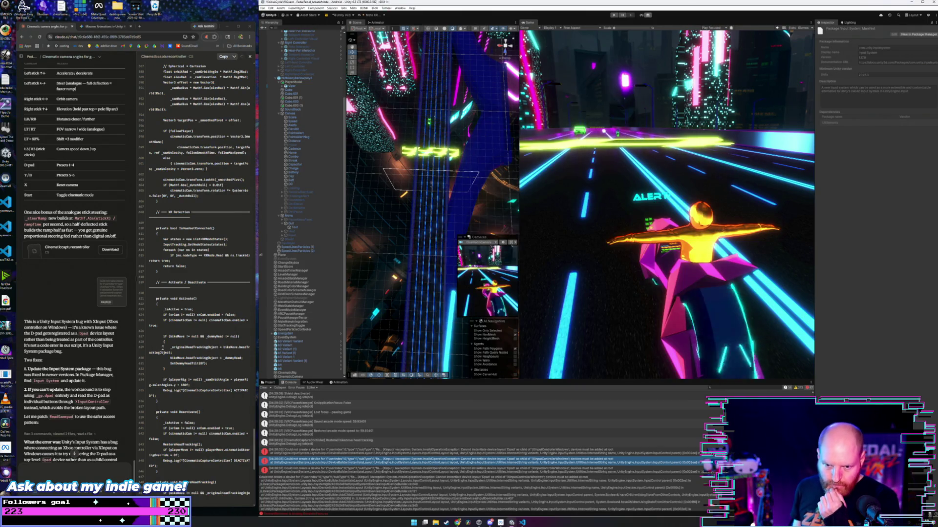
- Read Claude's XInputController cast fix and highlight its D-pad workaround sentence
{"action": "scroll", "coordinate": [87, 294], "scroll_direction": "down", "scroll_amount": 2}
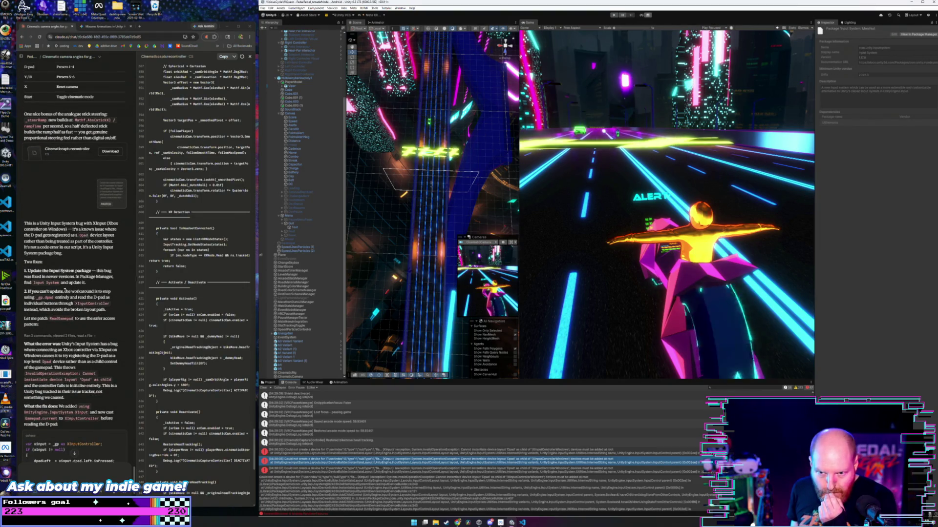
{"action": "left_click_drag", "start_coordinate": [64, 292], "coordinate": [112, 298]}
{"action": "left_click", "coordinate": [115, 307]}
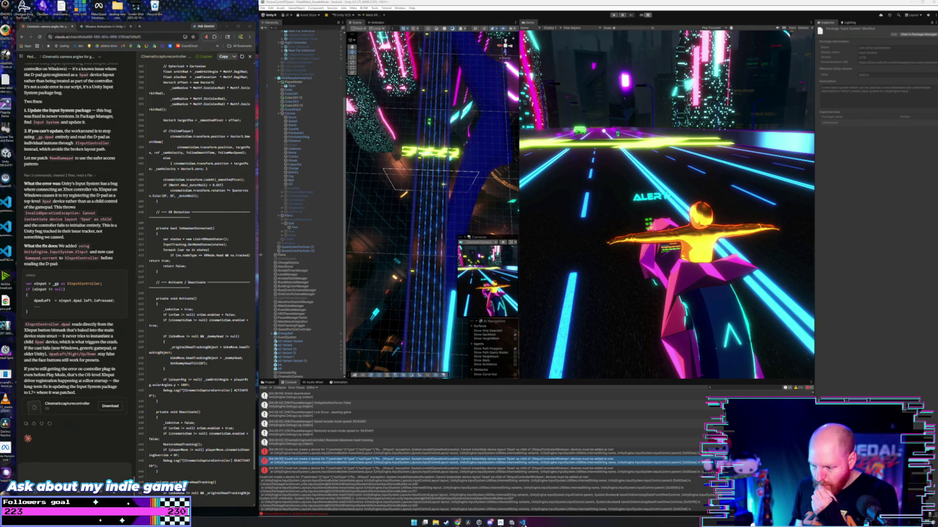
{"action": "left_click", "coordinate": [495, 521]}
- Paste the XInputController-patched code over the script, then clear Unity's Console errors
{"action": "left_click", "coordinate": [617, 247]}
{"action": "key", "text": "ctrl+a"}
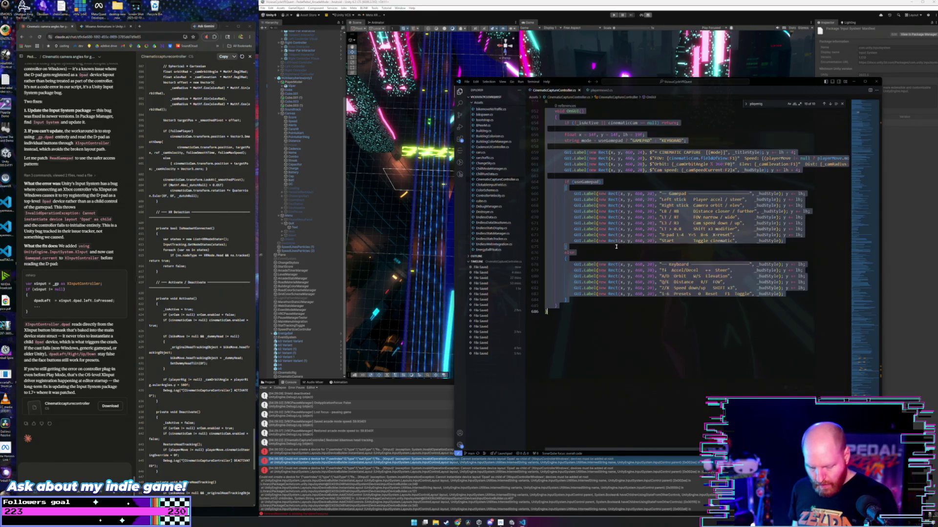
{"action": "key", "text": "ctrl+v"}
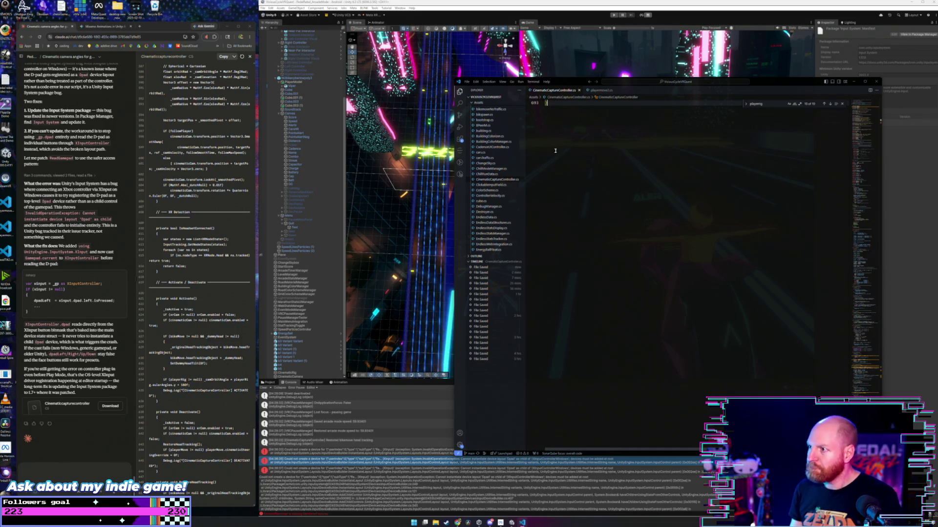
{"action": "left_click", "coordinate": [543, 3]}
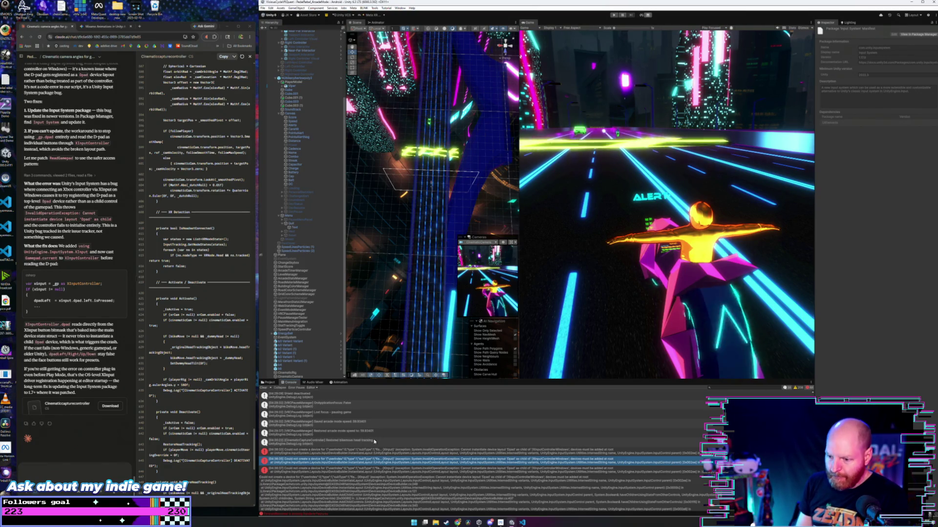
{"action": "left_click", "coordinate": [263, 387]}
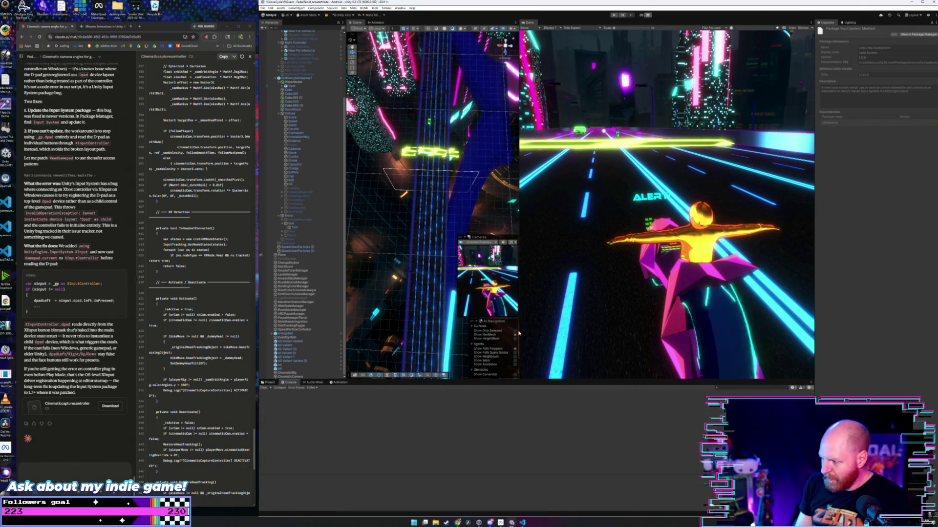
{"action": "left_click", "coordinate": [614, 15]}
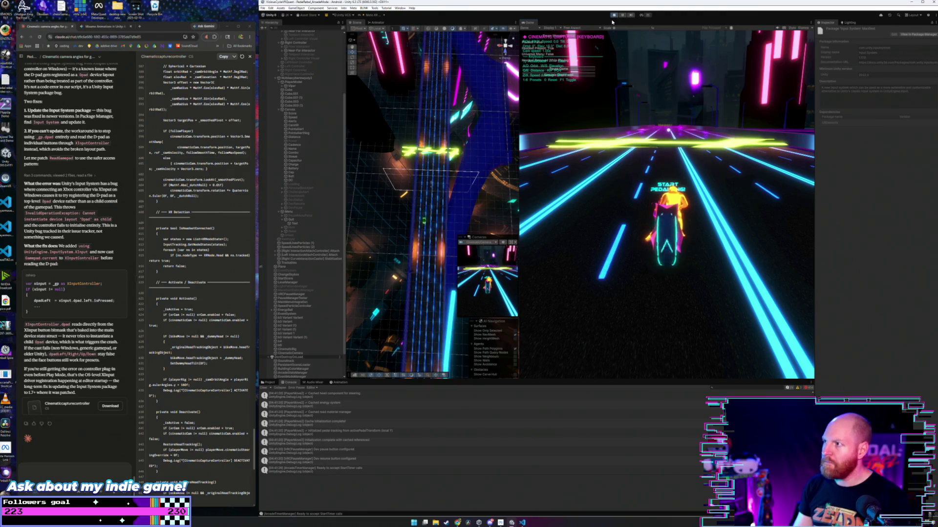
{"action": "left_click", "coordinate": [616, 16]}
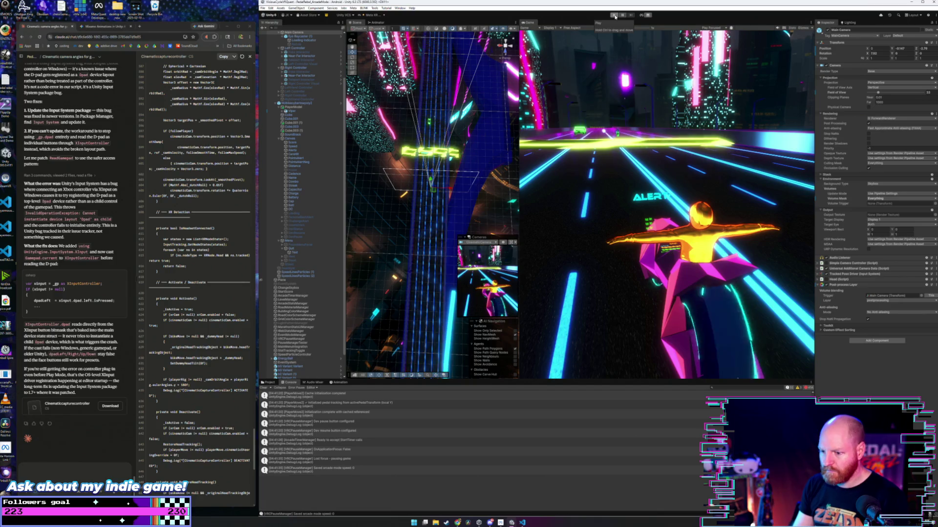
- Enter Play mode so the rider appears mounted under the START PEDALLING! prompt
{"action": "left_click", "coordinate": [615, 17]}
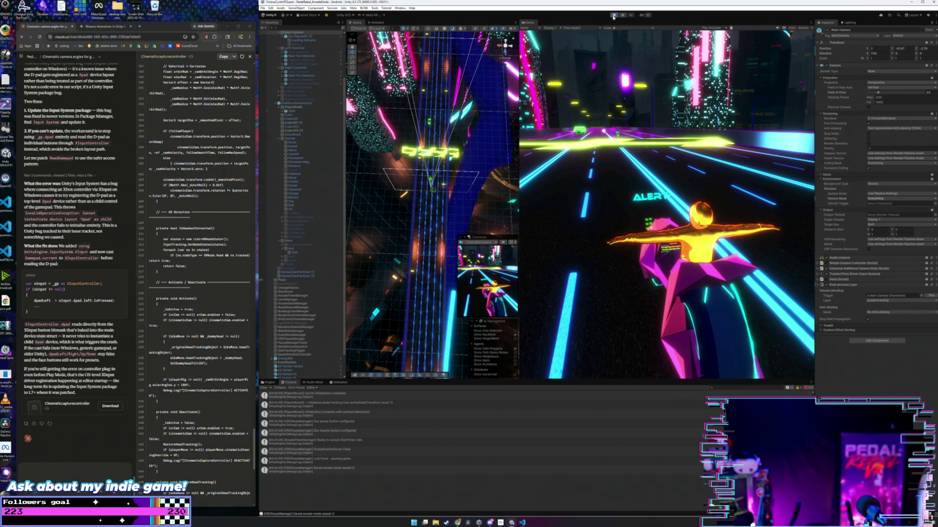
{"action": "left_click", "coordinate": [614, 15]}
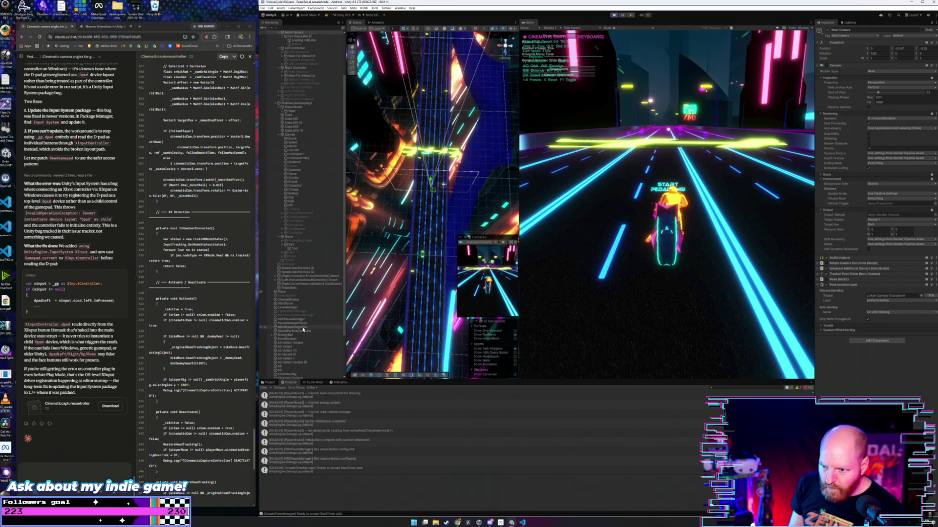
- Inspect TrackedHead, then CinematicRig's Cinematic Capture Controller, and switch it to gamepad input while playing
{"action": "scroll", "coordinate": [304, 326], "scroll_direction": "down", "scroll_amount": 3}
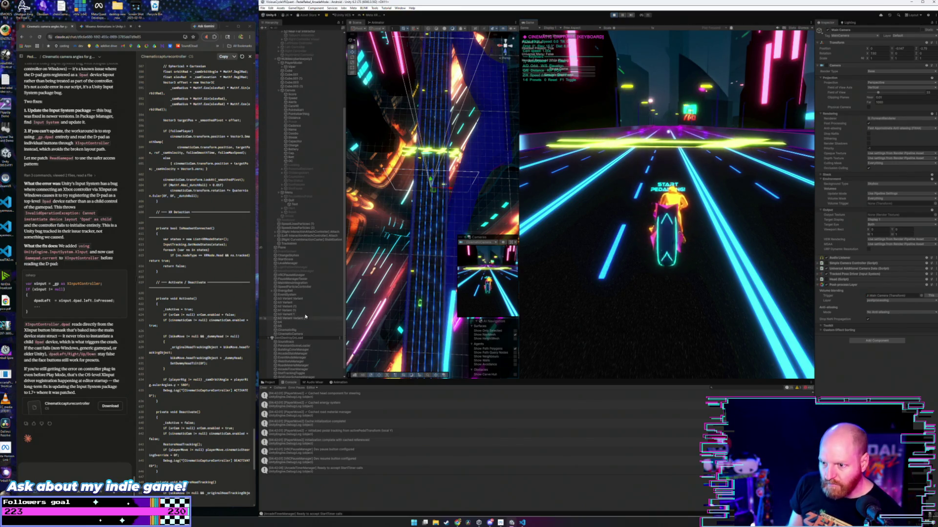
{"action": "left_click", "coordinate": [304, 244]}
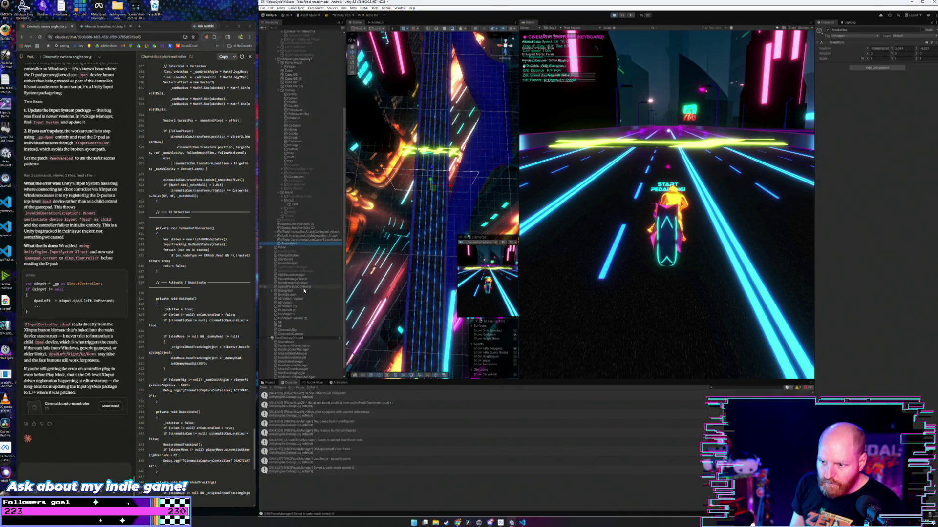
{"action": "scroll", "coordinate": [303, 294], "scroll_direction": "down", "scroll_amount": 1}
{"action": "left_click", "coordinate": [291, 322]}
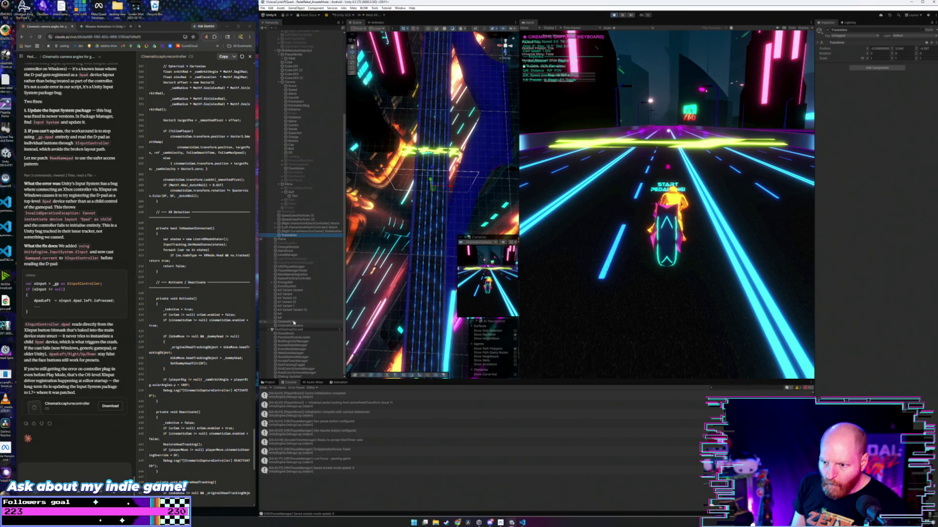
{"action": "left_click", "coordinate": [688, 271]}
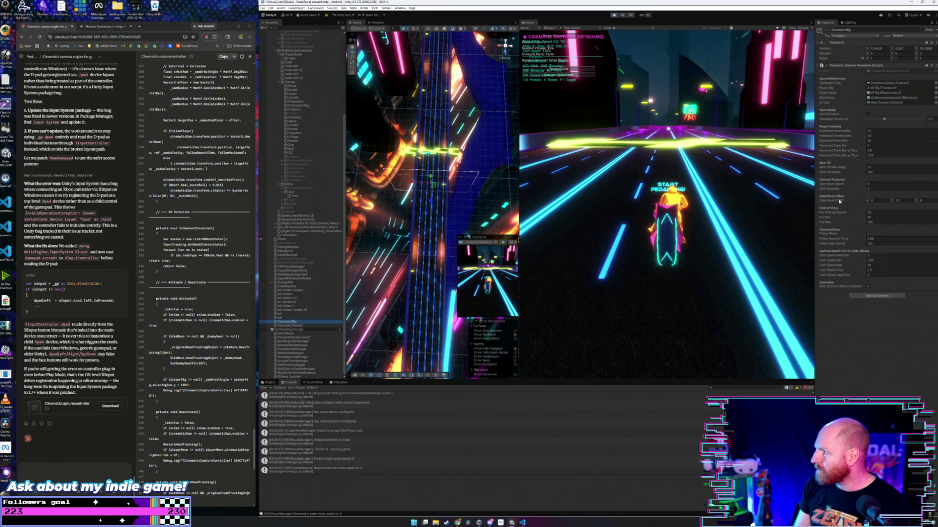
{"action": "left_click", "coordinate": [868, 114]}
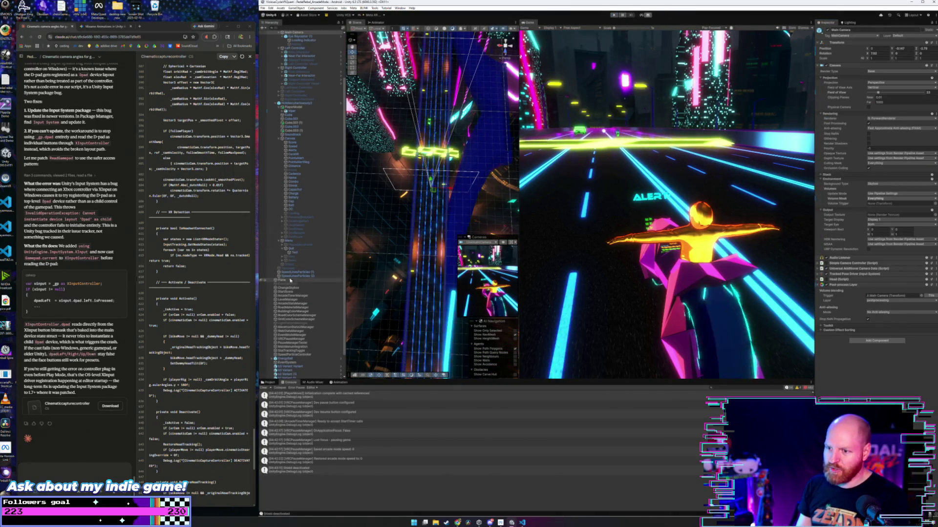
- Scroll down the Hierarchy once the gamepad test run has stopped
{"action": "scroll", "coordinate": [338, 301], "scroll_direction": "down", "scroll_amount": 2}
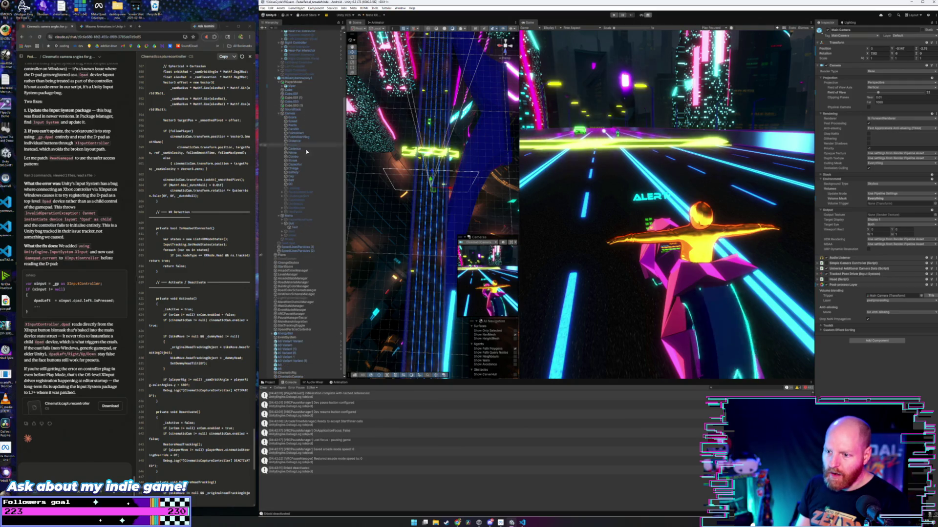
- Select CinematicRig and drag its Gamepad Deadzone slider from 0.15 down to 0.024
{"action": "left_click", "coordinate": [299, 373]}
{"action": "left_click", "coordinate": [926, 200]}
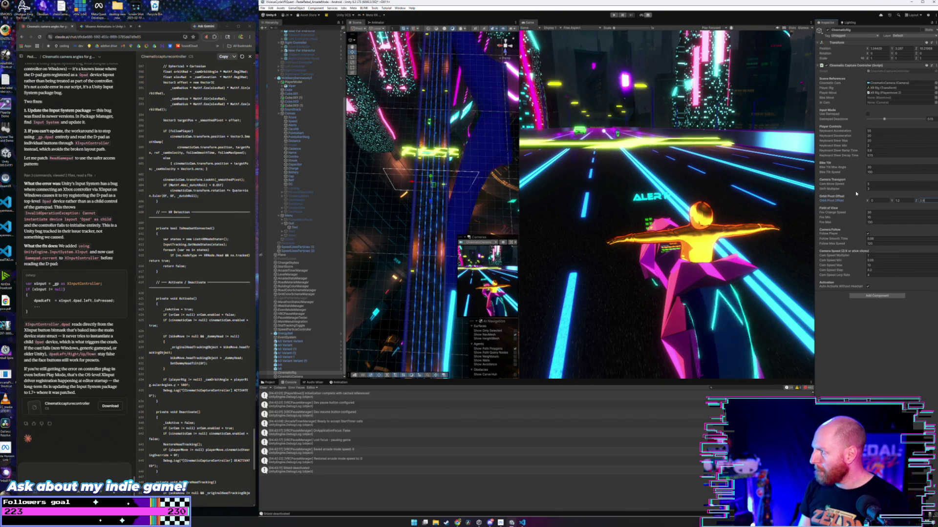
{"action": "left_click", "coordinate": [867, 114]}
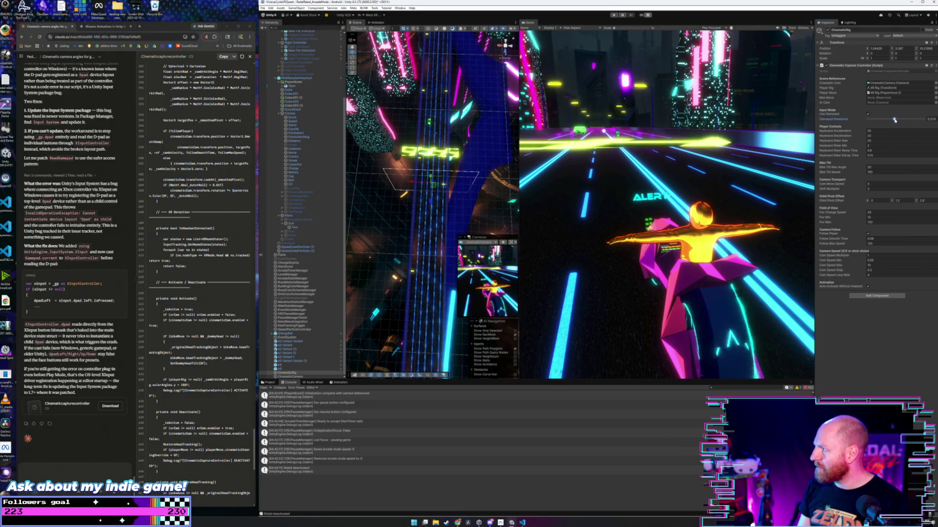
{"action": "left_click_drag", "start_coordinate": [885, 121], "coordinate": [871, 123]}
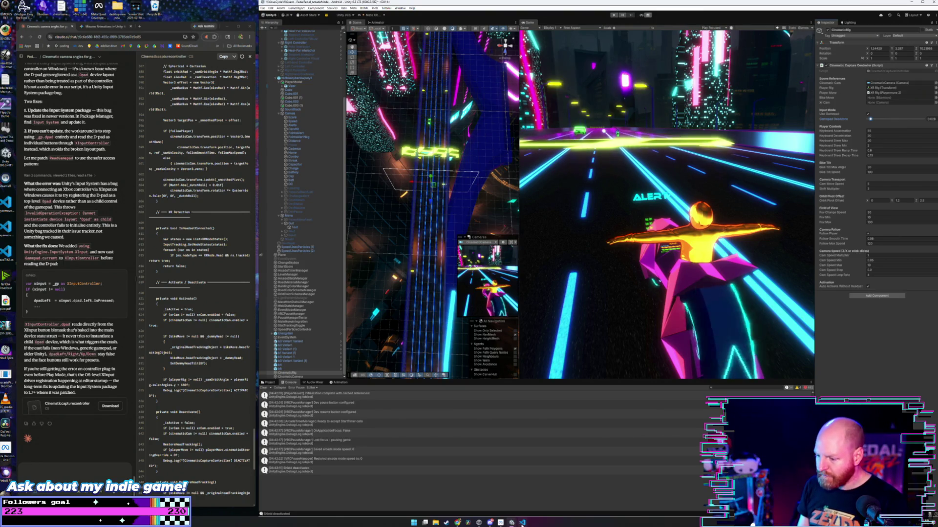
- Review the HUD label code in VS Code, begin a controls note to Claude, and return to Unity
{"action": "key", "text": "alt+Tab"}
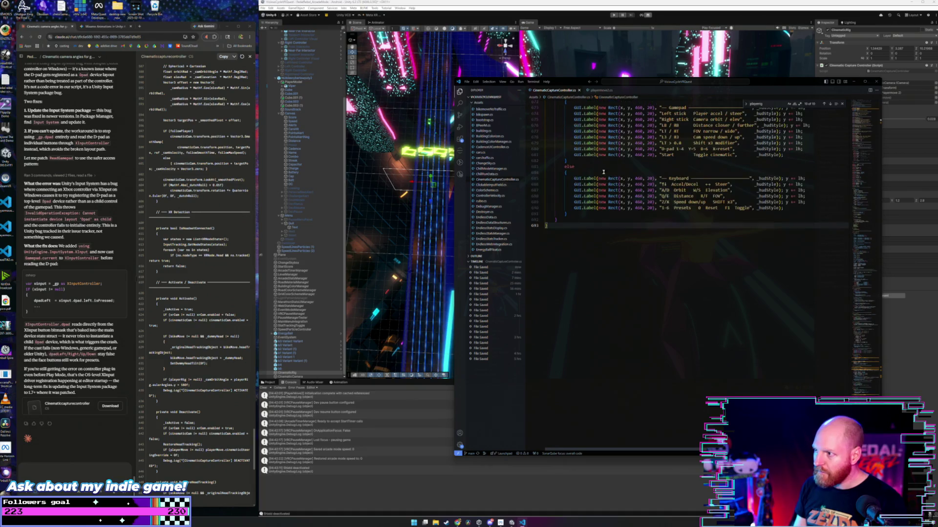
{"action": "left_click", "coordinate": [84, 467]}
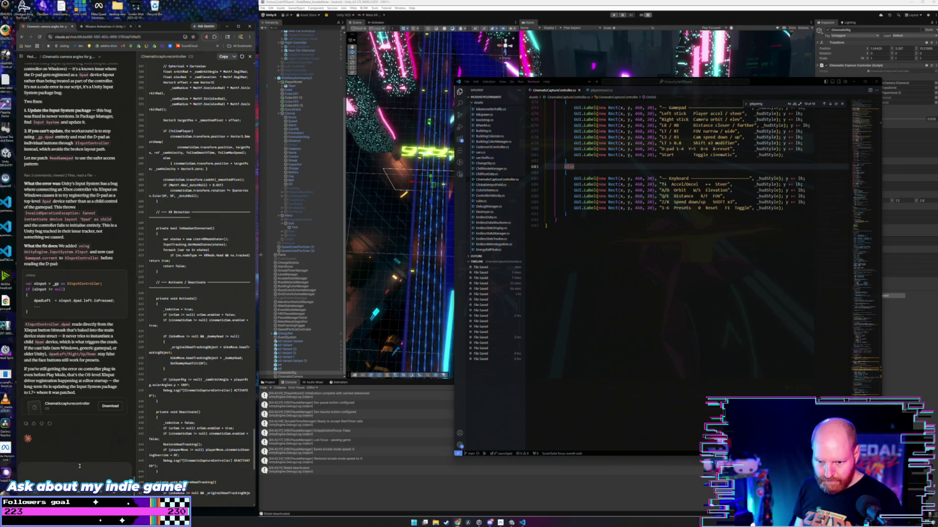
{"action": "scroll", "coordinate": [80, 468], "scroll_direction": "up", "scroll_amount": 1}
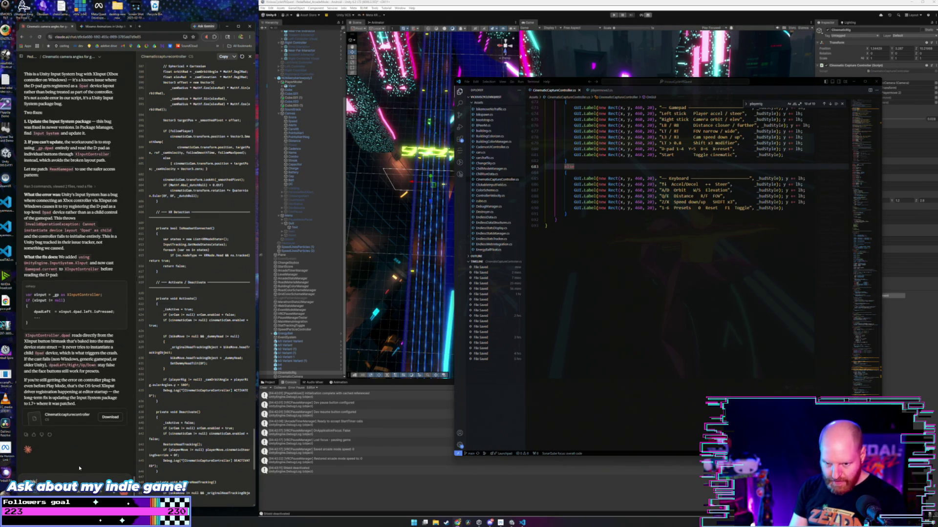
{"action": "type", "text": "at but lets not pla"}
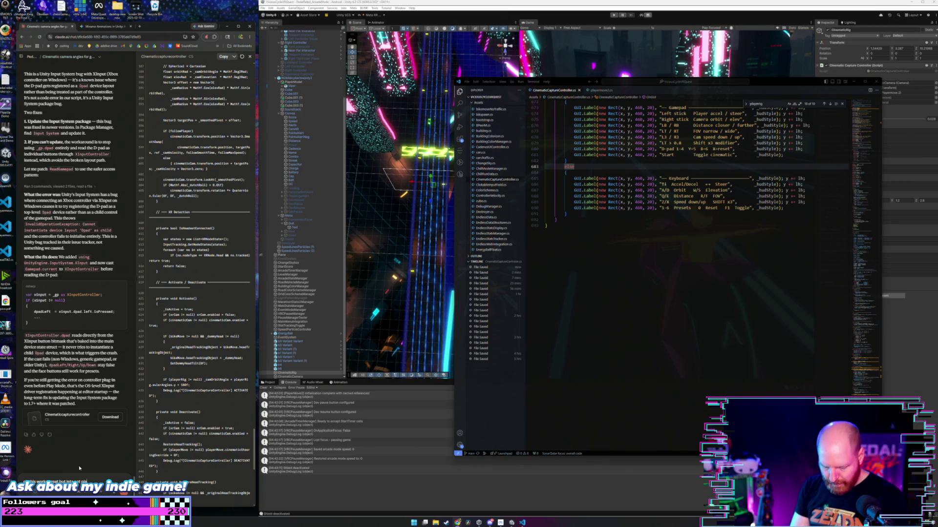
{"action": "type", "text": "e"}
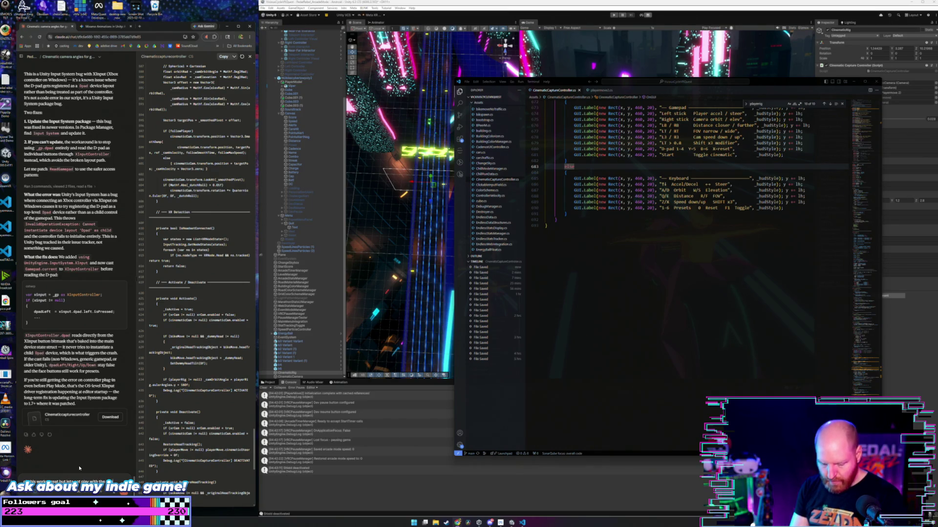
{"action": "type", "text": " a"}
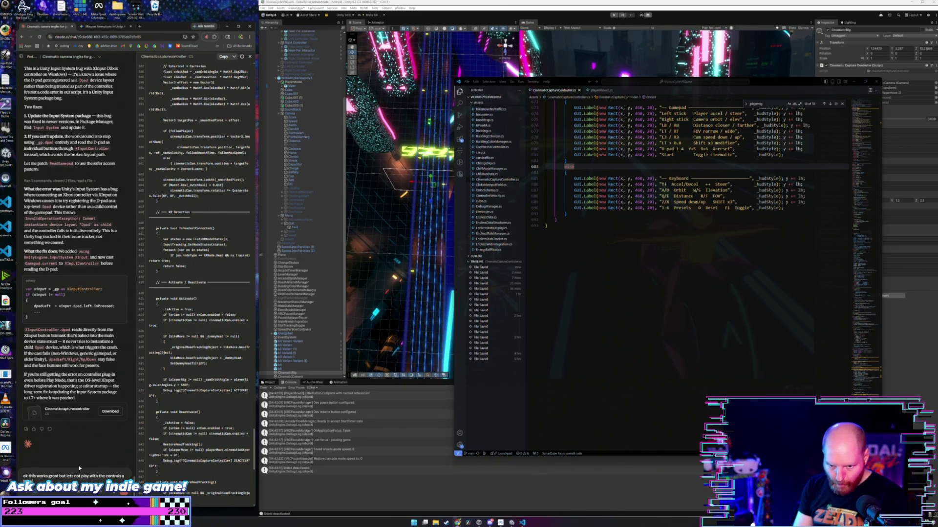
{"action": "type", "text": " little:"}
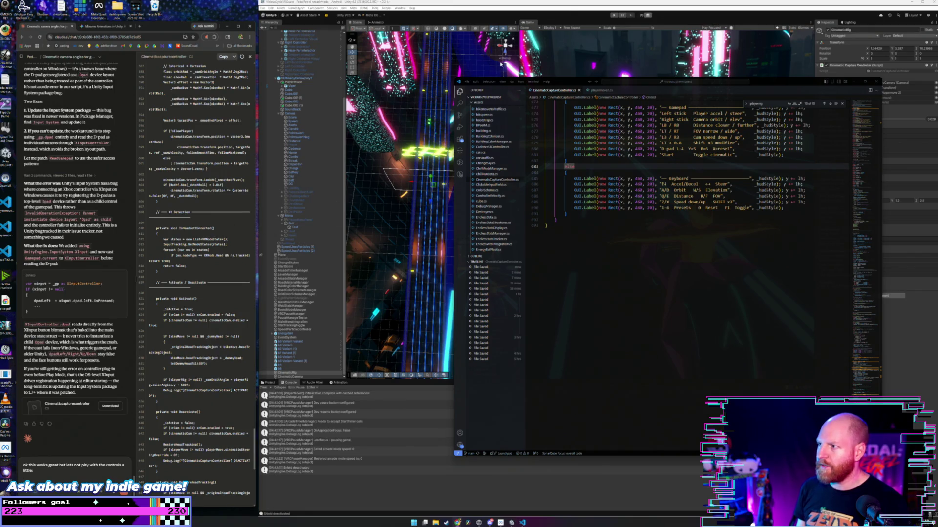
{"action": "left_click", "coordinate": [614, 20]}
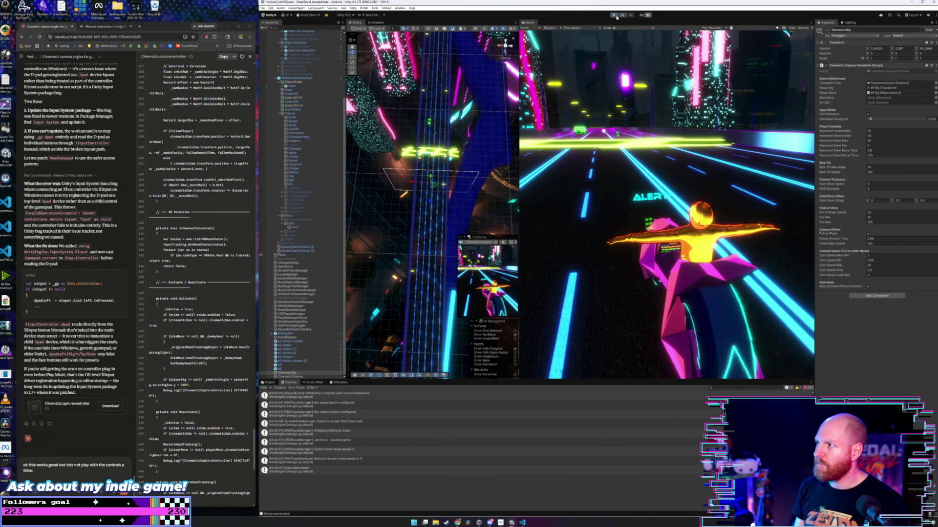
- Run the game in Play mode to test the deadzone change, then stop it
{"action": "left_click", "coordinate": [614, 15]}
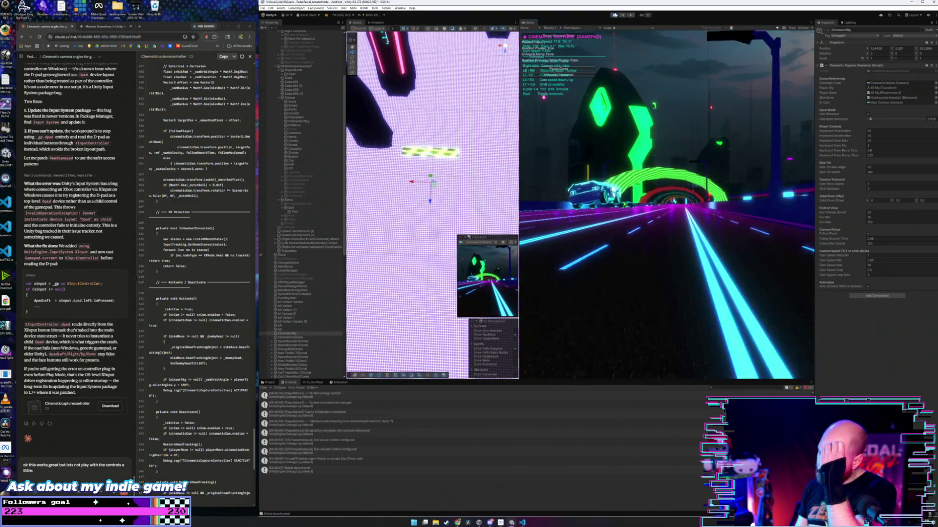
{"action": "left_click", "coordinate": [614, 15]}
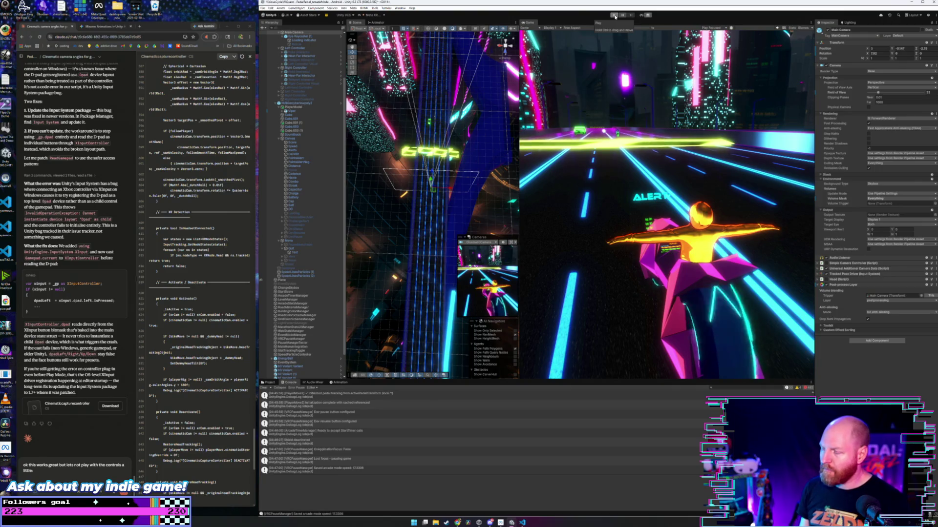
- Relaunch Play mode, letting the domain reload before the game starts
{"action": "left_click", "coordinate": [616, 17]}
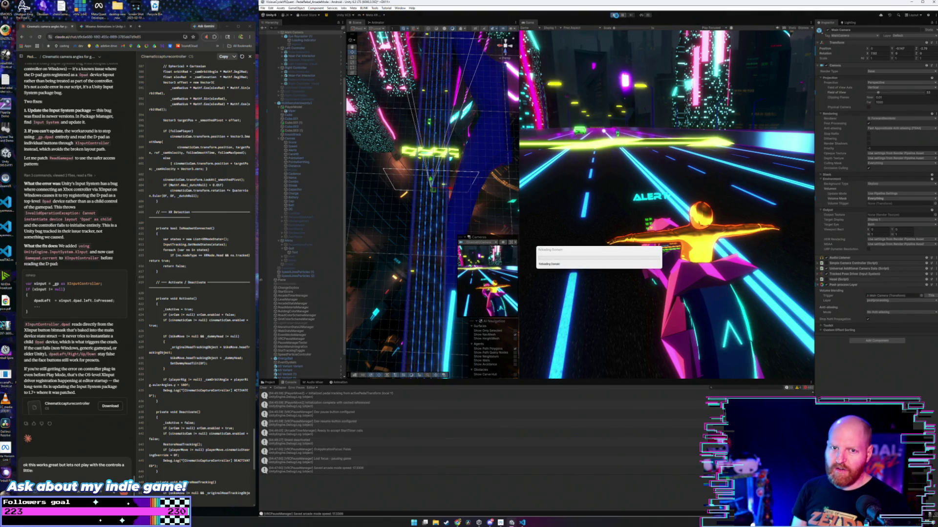
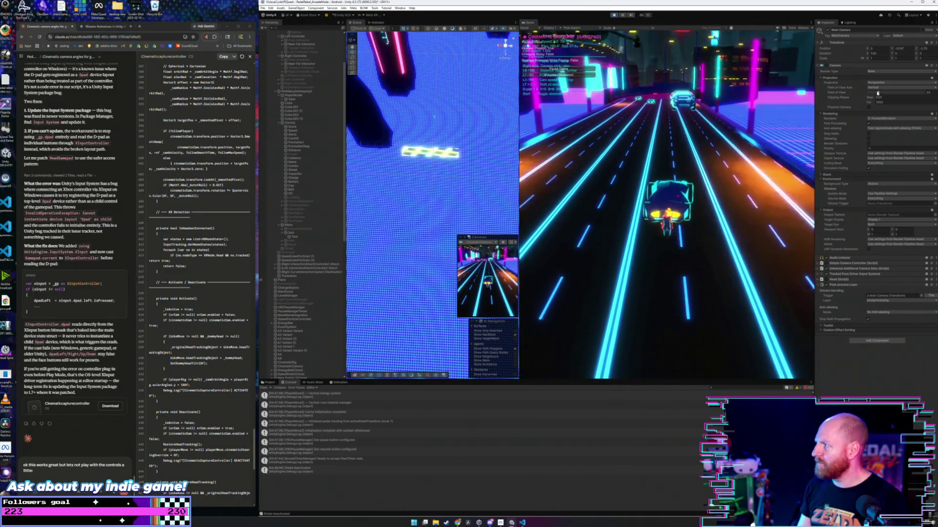
- On CinematicRig, set Gamepad Deadzone to about 0.108 and commit a new Keyboard Steer Max value
{"action": "scroll", "coordinate": [295, 355], "scroll_direction": "down", "scroll_amount": 1}
{"action": "left_click", "coordinate": [295, 348]}
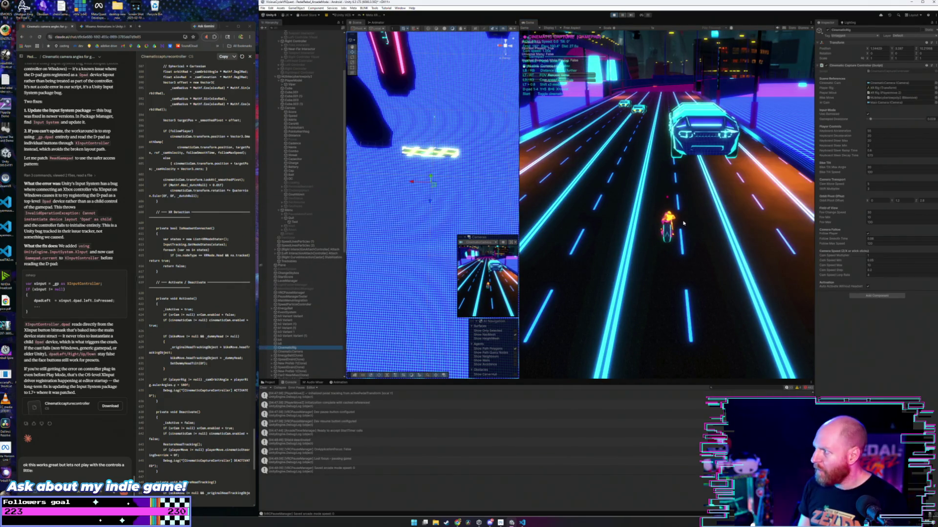
{"action": "left_click_drag", "start_coordinate": [870, 118], "coordinate": [887, 118]}
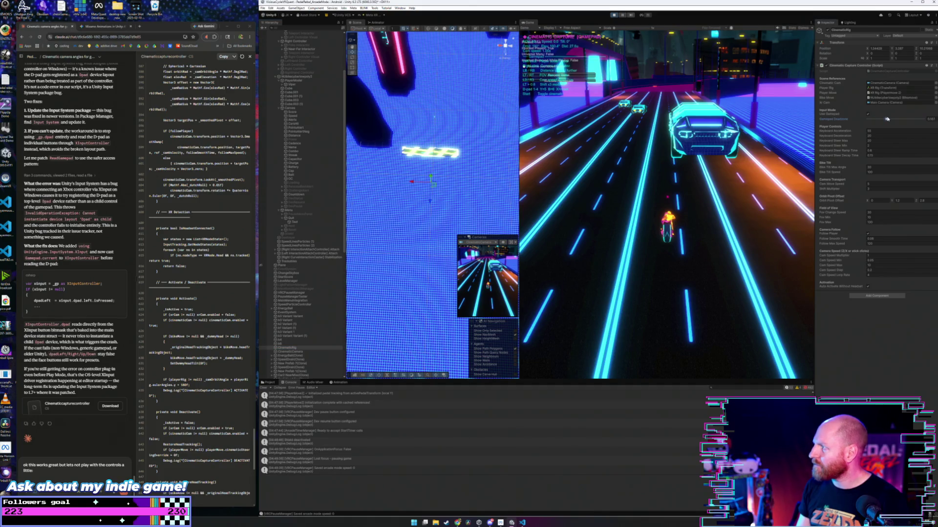
{"action": "left_click", "coordinate": [632, 174]}
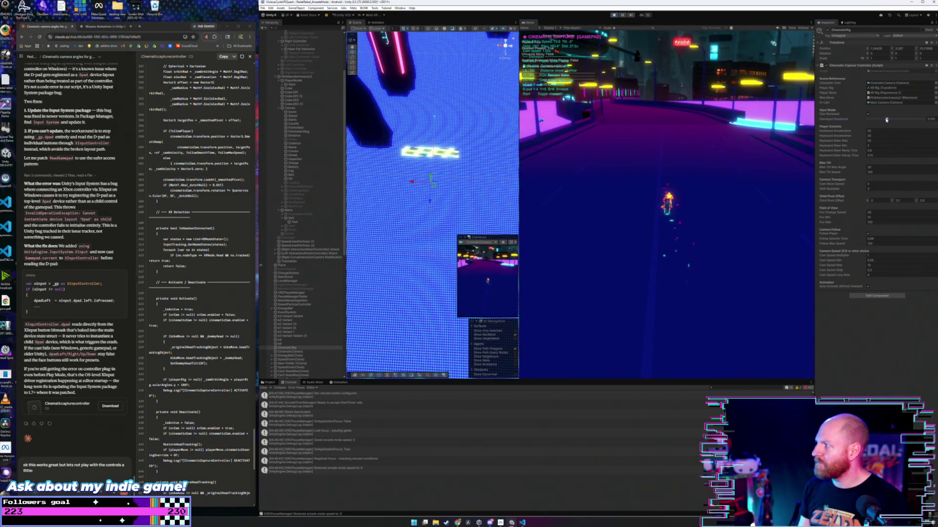
{"action": "left_click_drag", "start_coordinate": [887, 120], "coordinate": [880, 120]}
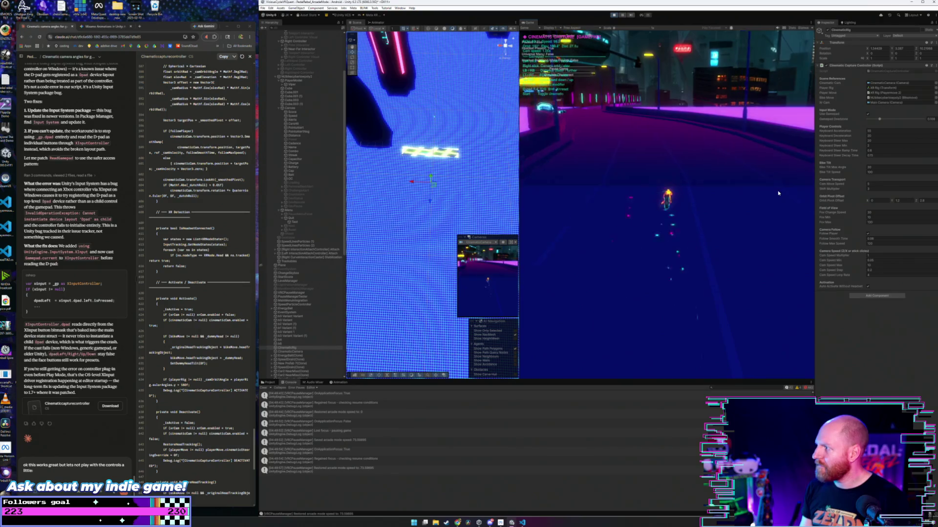
{"action": "left_click", "coordinate": [866, 141]}
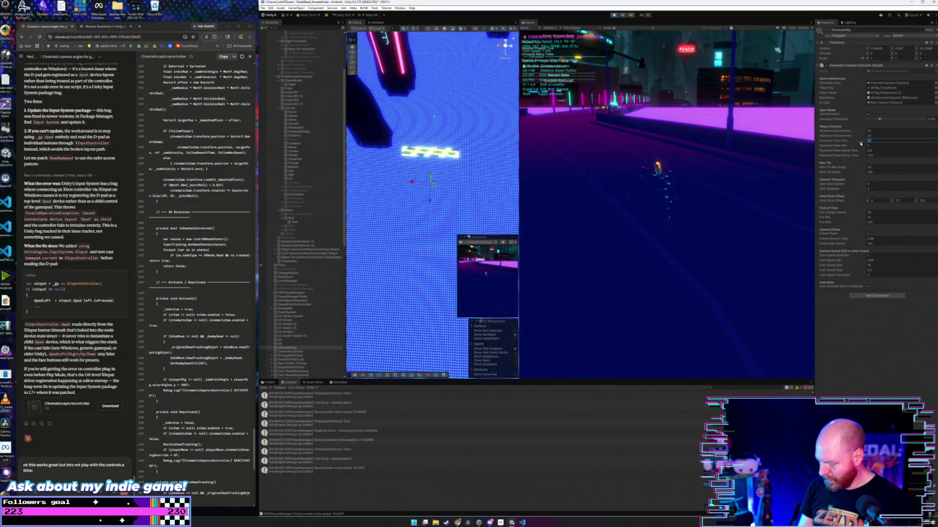
{"action": "key", "text": "Return"}
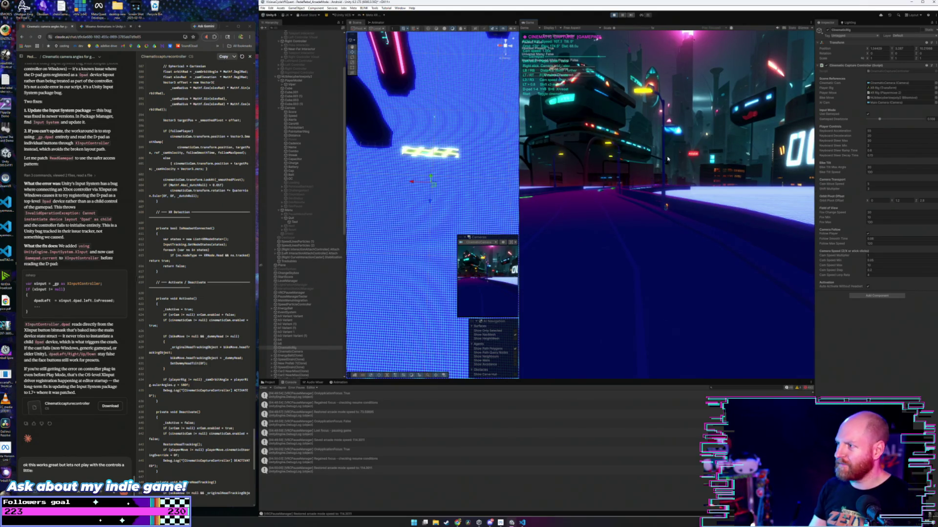
{"action": "left_click", "coordinate": [614, 15]}
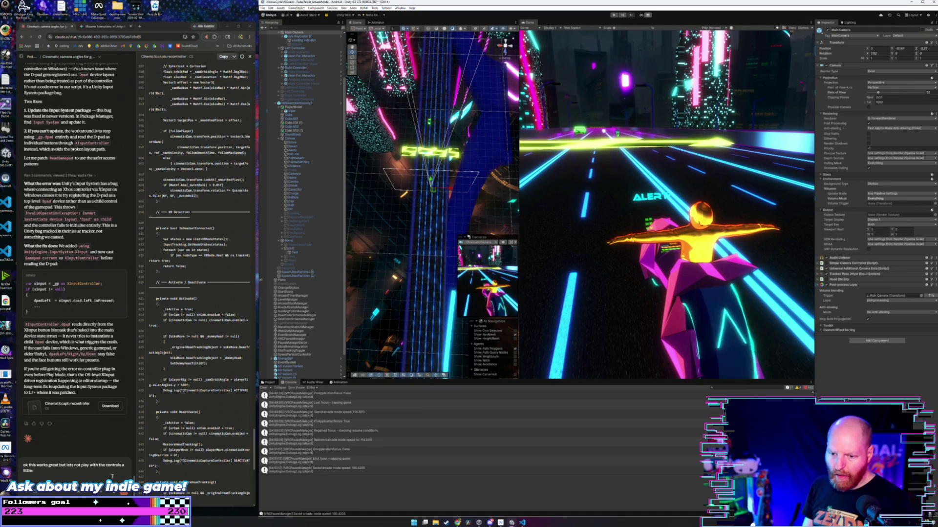
- Delete the unsent draft message from the Claude chat box
{"action": "left_click", "coordinate": [71, 473]}
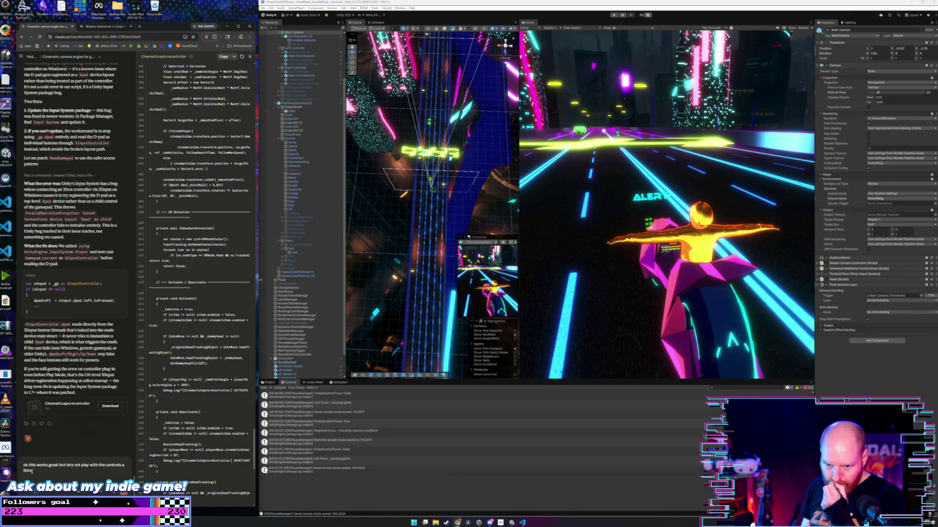
{"action": "left_click_drag", "start_coordinate": [31, 471], "coordinate": [6, 461]}
{"action": "key", "text": "BackSpace"}
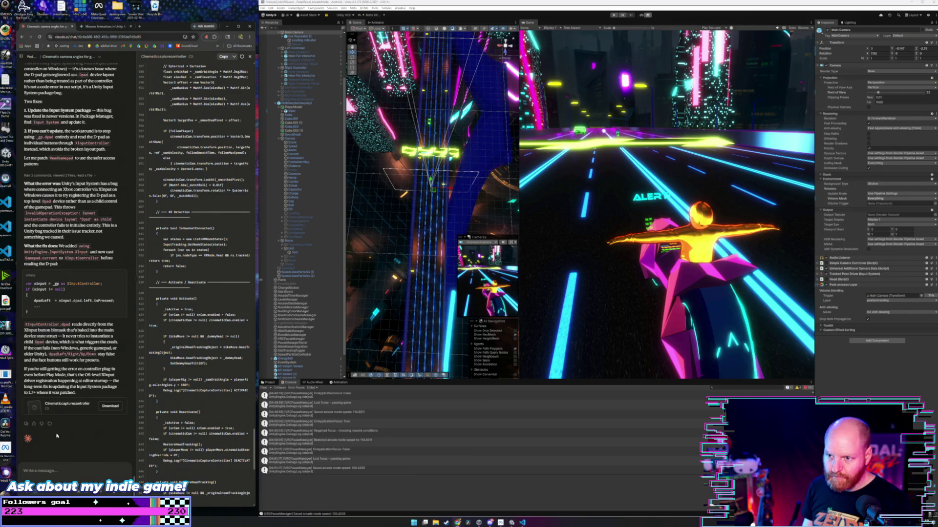
- Select CinematicRig in the Hierarchy to display its Cinematic Capture Controller settings
{"action": "scroll", "coordinate": [319, 154], "scroll_direction": "up", "scroll_amount": 5}
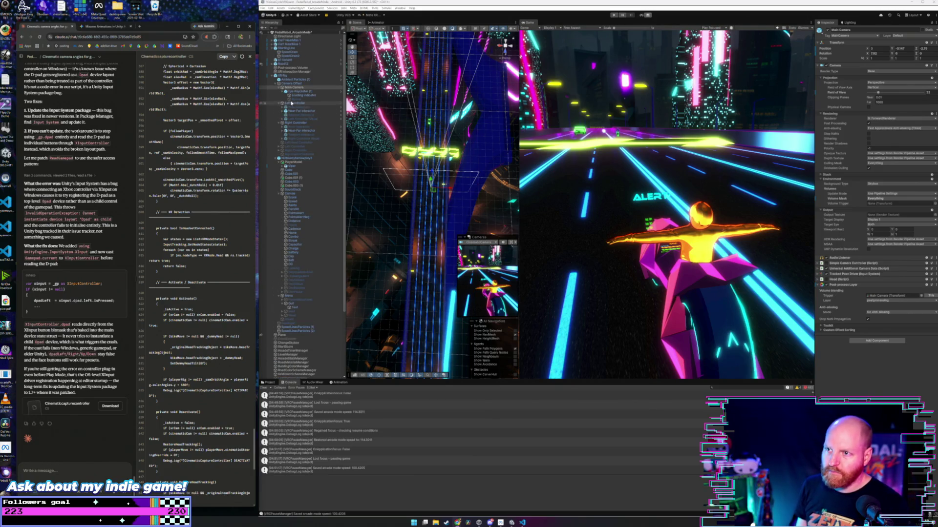
{"action": "scroll", "coordinate": [291, 102], "scroll_direction": "down", "scroll_amount": 7}
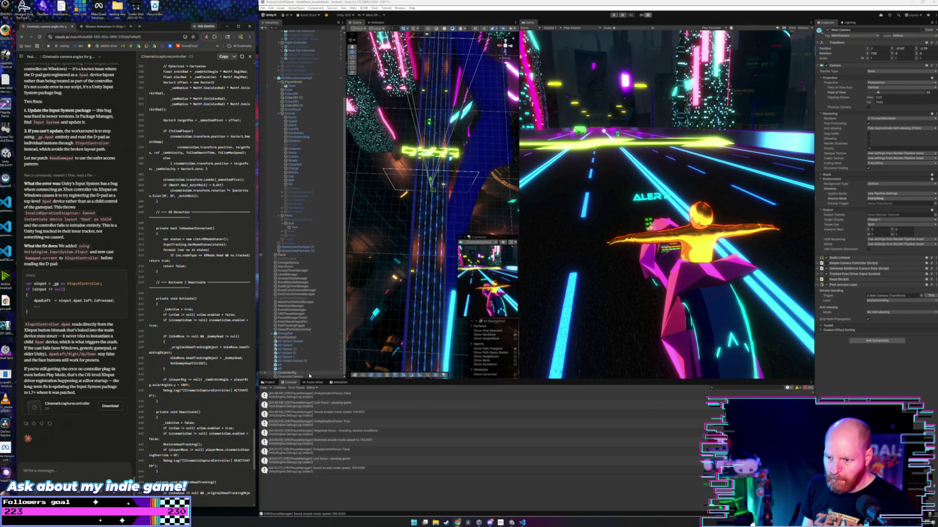
{"action": "left_click", "coordinate": [293, 373]}
{"action": "scroll", "coordinate": [312, 313], "scroll_direction": "up", "scroll_amount": 7}
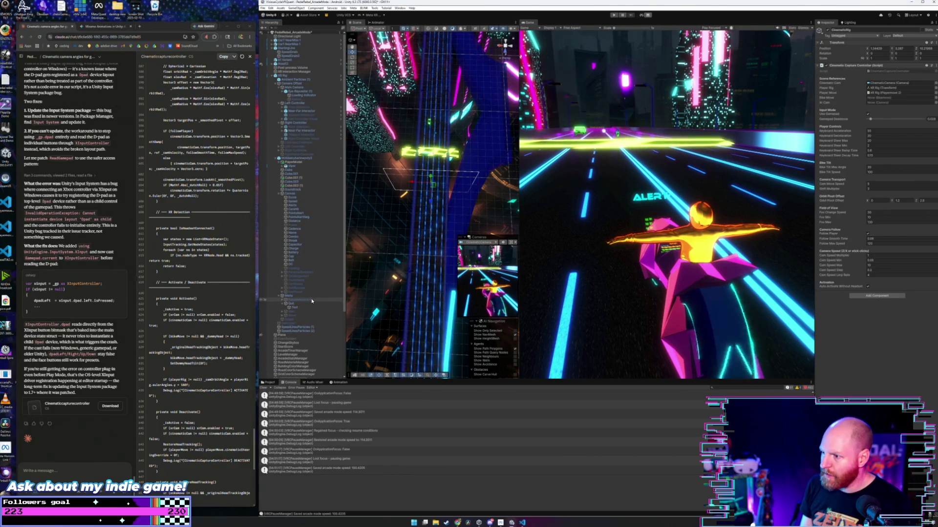
{"action": "scroll", "coordinate": [312, 301], "scroll_direction": "down", "scroll_amount": 7}
{"action": "left_click", "coordinate": [79, 469]}
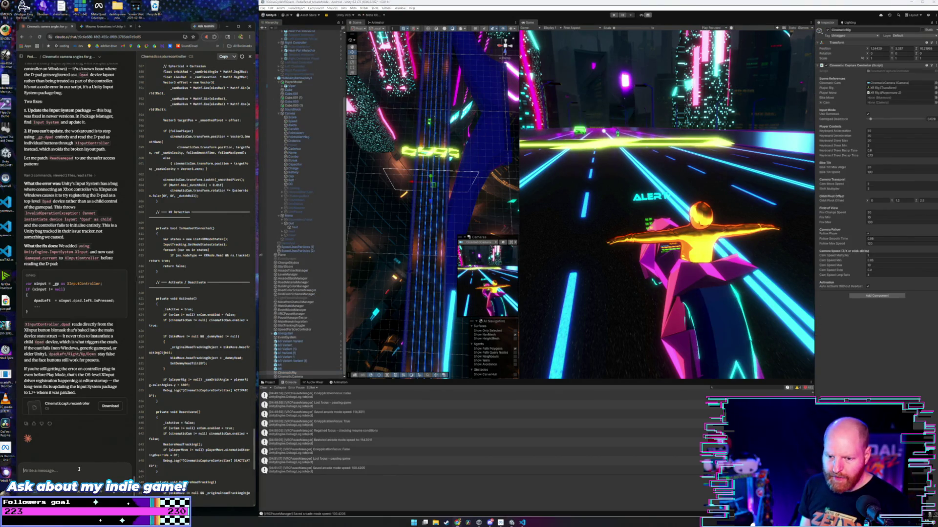
- Draft a two-line Claude message requesting an Inspector value that slows the tilt controls
{"action": "type", "text": "give me some"}
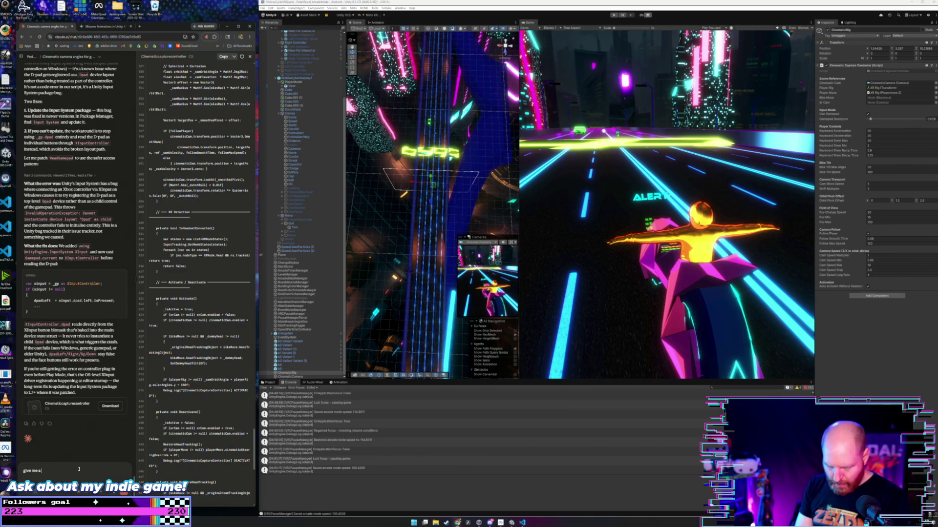
{"action": "type", "text": "alue I can"}
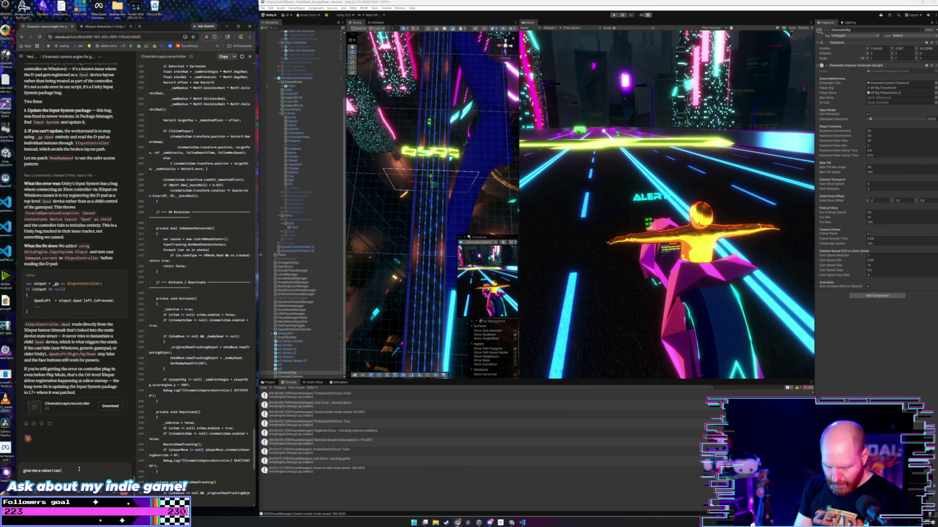
{"action": "type", "text": " control in the"}
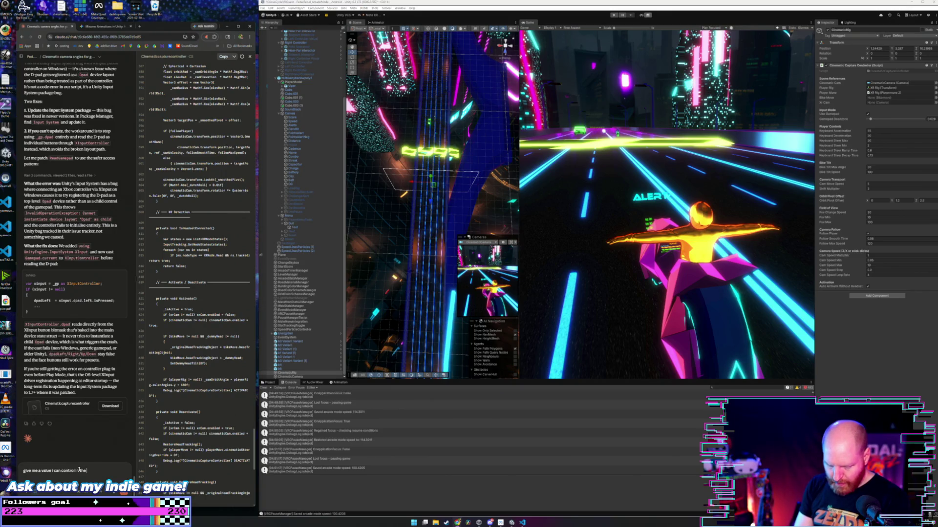
{"action": "type", "text": " inspector to sl"}
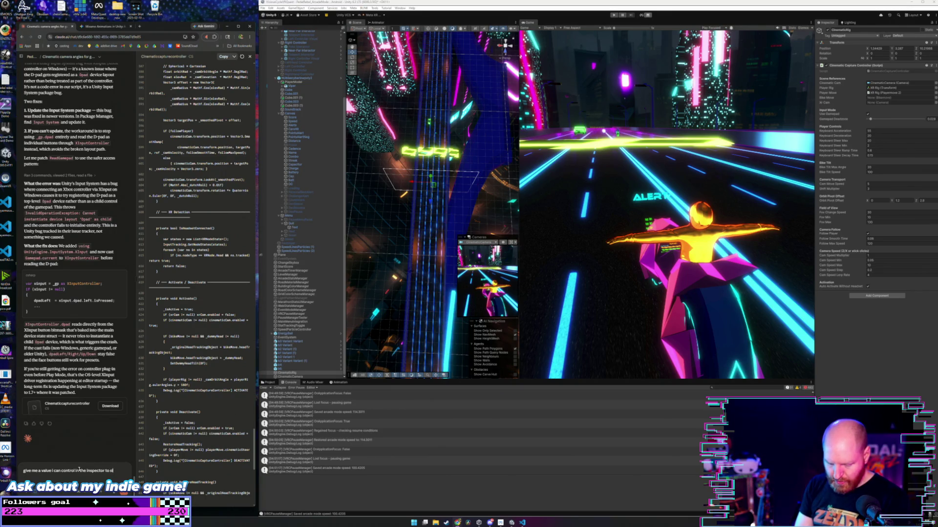
{"action": "type", "text": "ow down the tilt controls so that I can bet"}
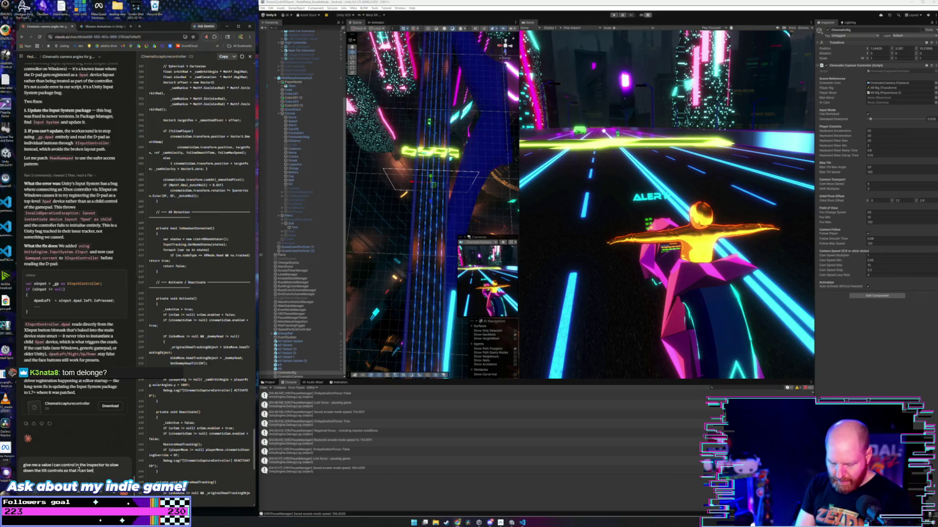
{"action": "type", "text": "ter get teh camera"}
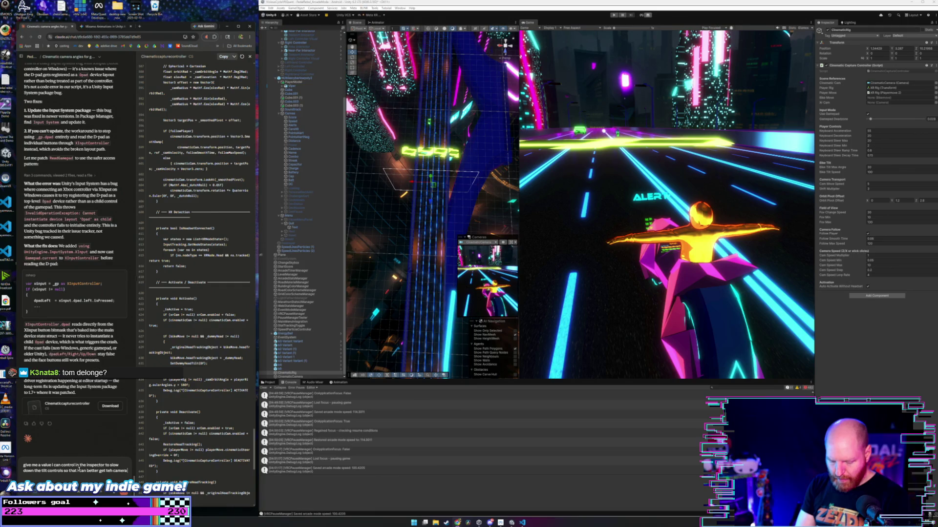
{"action": "type", "text": " moves that i"}
{"action": "type", "text": " want."}
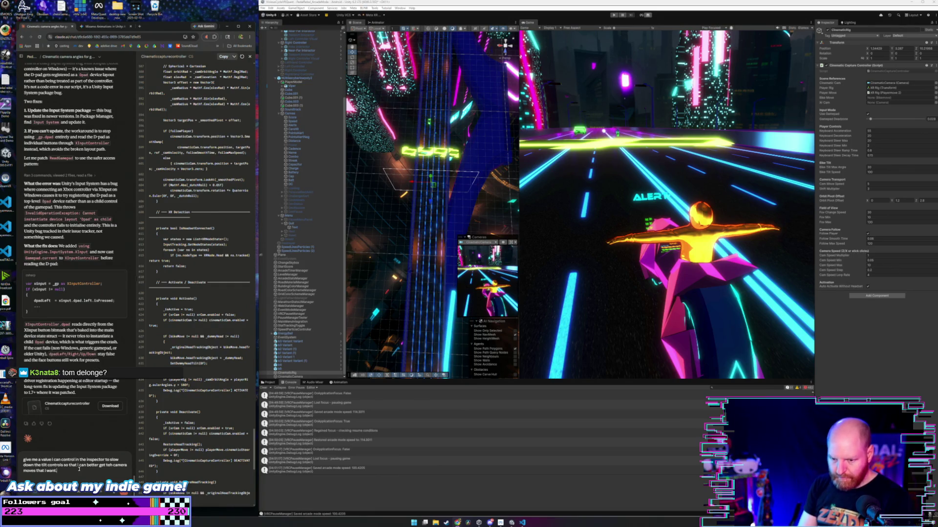
{"action": "key", "text": "shift+Return"}
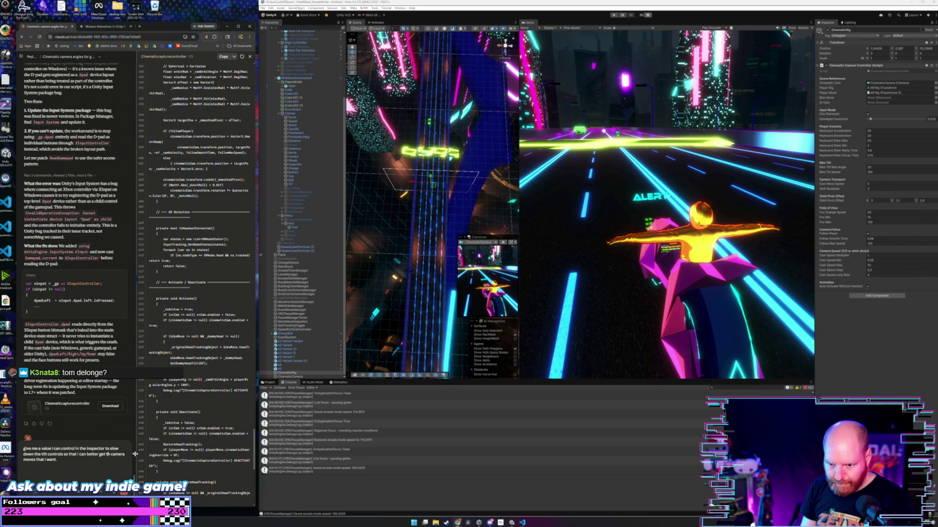
{"action": "type", "text": "e"}
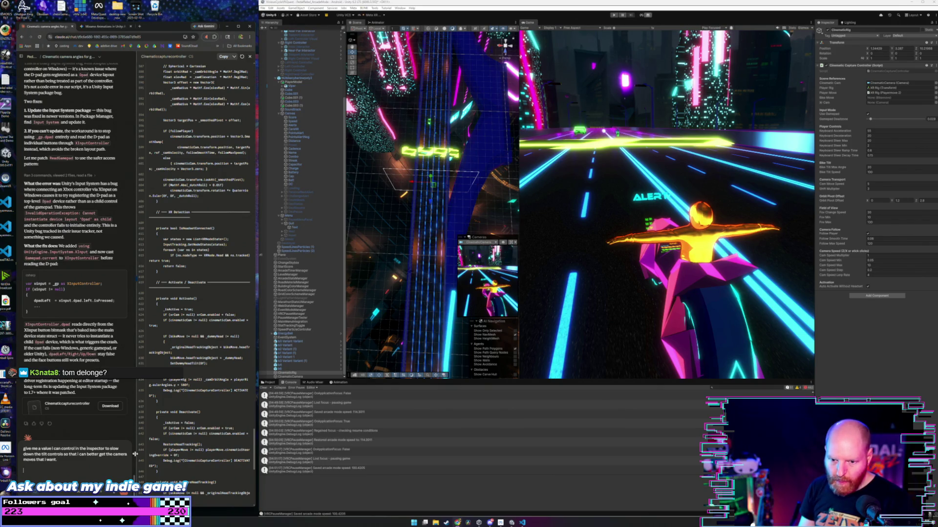
{"action": "scroll", "coordinate": [305, 286], "scroll_direction": "up", "scroll_amount": 5}
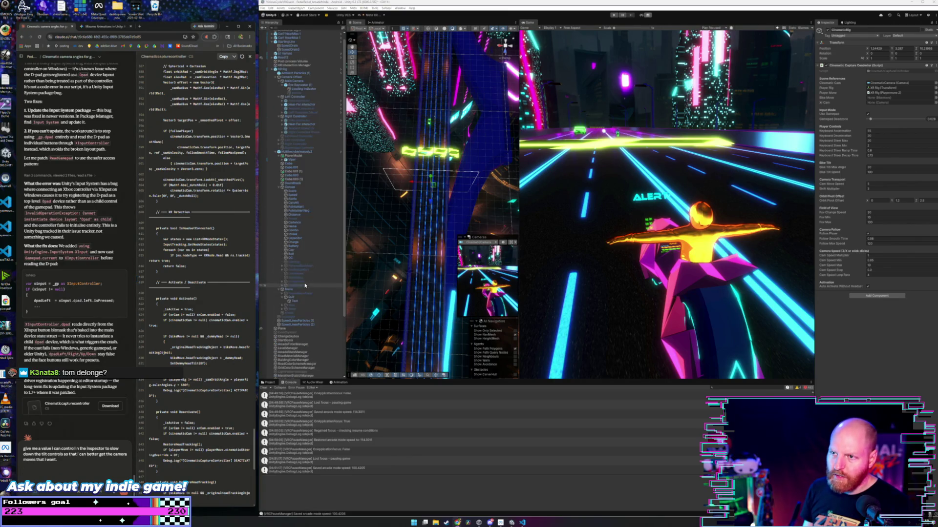
- Select Viper under PlayerModel and leave its Animator update mode at Normal
{"action": "left_click", "coordinate": [293, 156]}
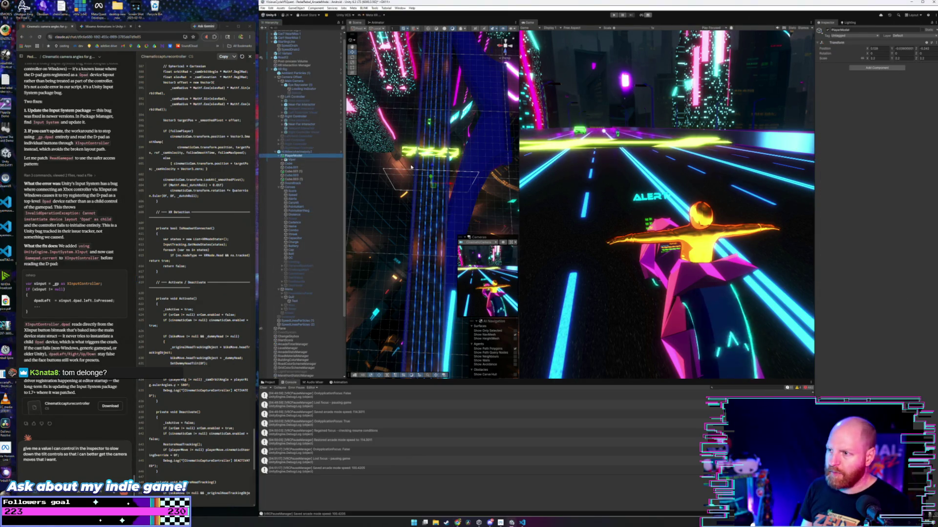
{"action": "key", "text": "Down"}
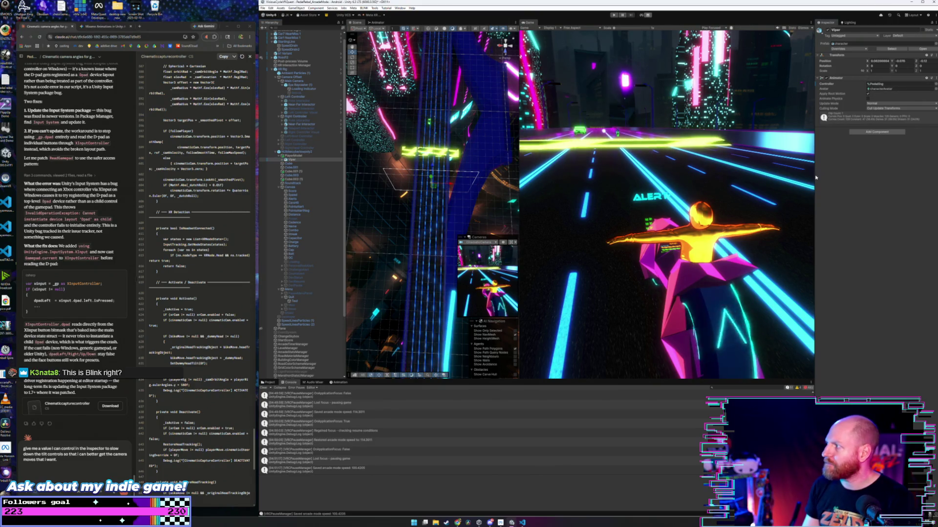
{"action": "left_click", "coordinate": [890, 104]}
{"action": "left_click", "coordinate": [889, 109]}
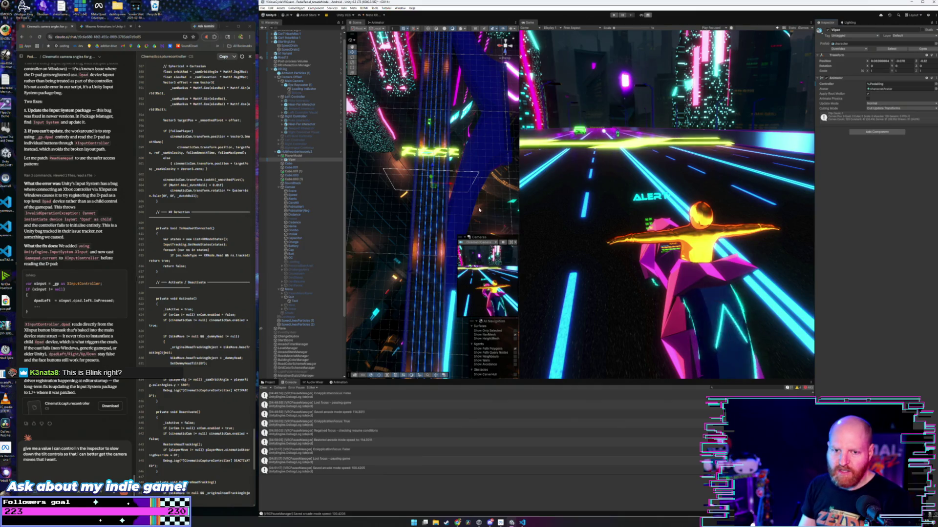
{"action": "left_click", "coordinate": [56, 470]}
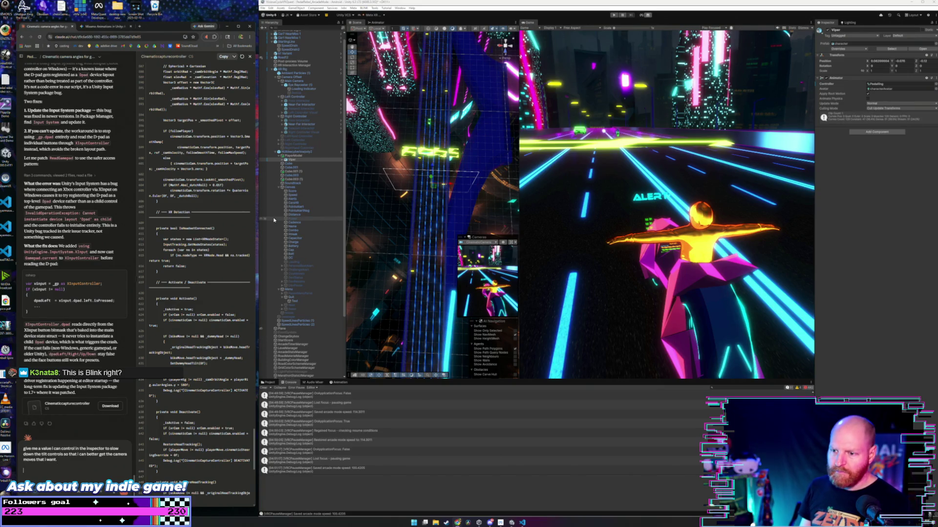
- Expand Viper and inspect its Ch20 mesh renderer and mixamorig6:Hips bone
{"action": "left_click", "coordinate": [301, 156]}
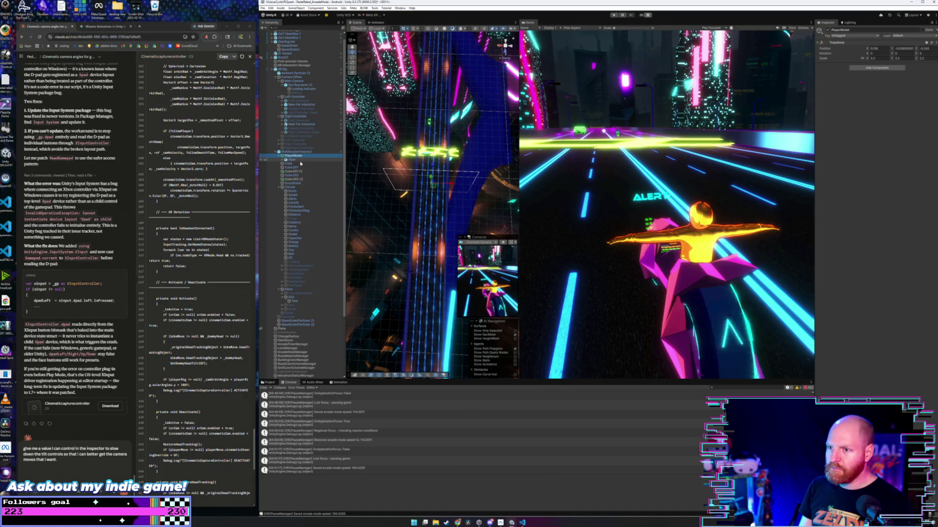
{"action": "left_click", "coordinate": [295, 160]}
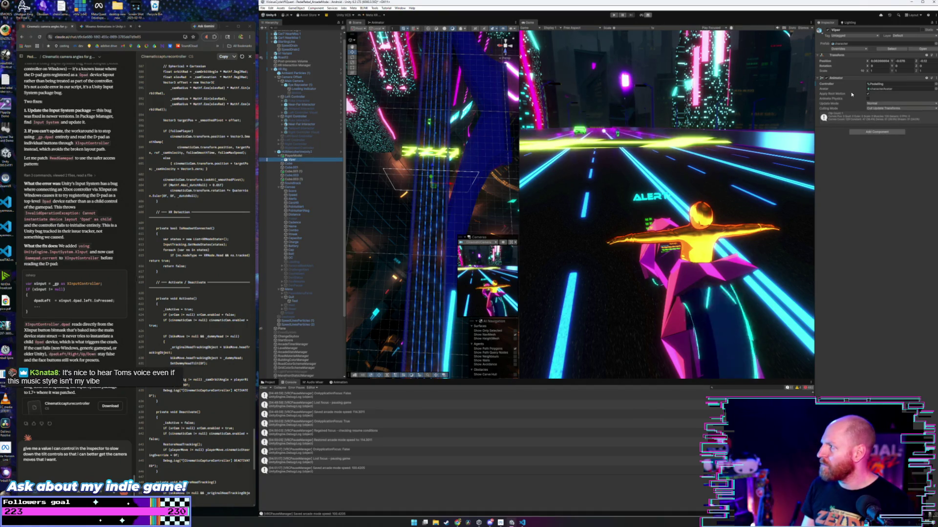
{"action": "left_click", "coordinate": [875, 90]}
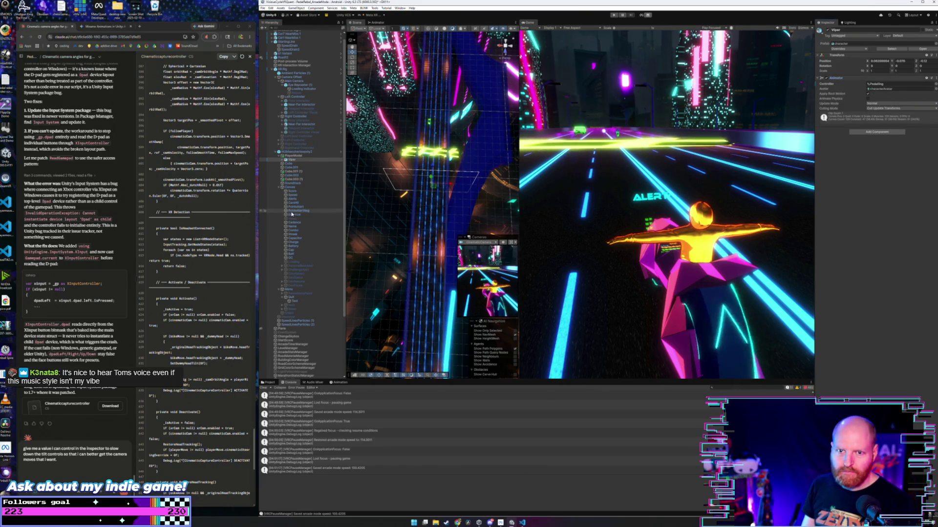
{"action": "left_click", "coordinate": [307, 156]}
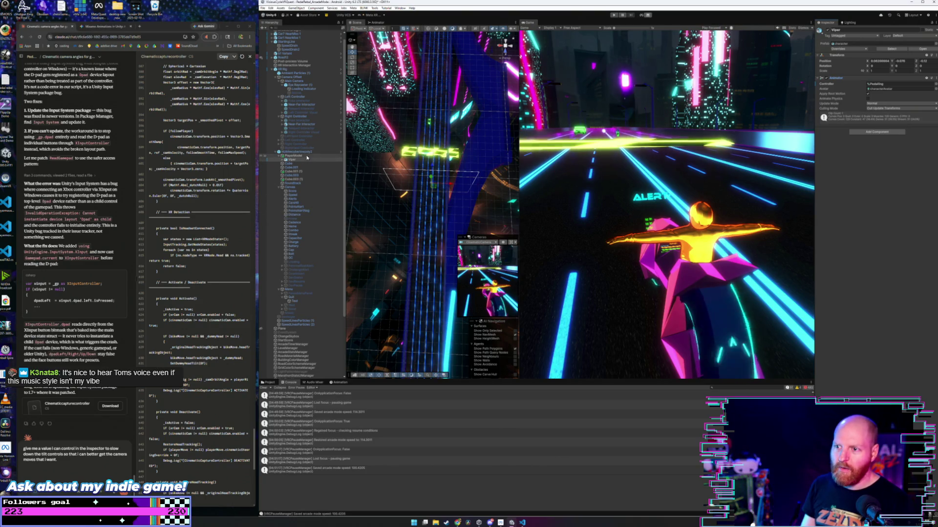
{"action": "left_click", "coordinate": [306, 160]}
{"action": "left_click", "coordinate": [281, 160]}
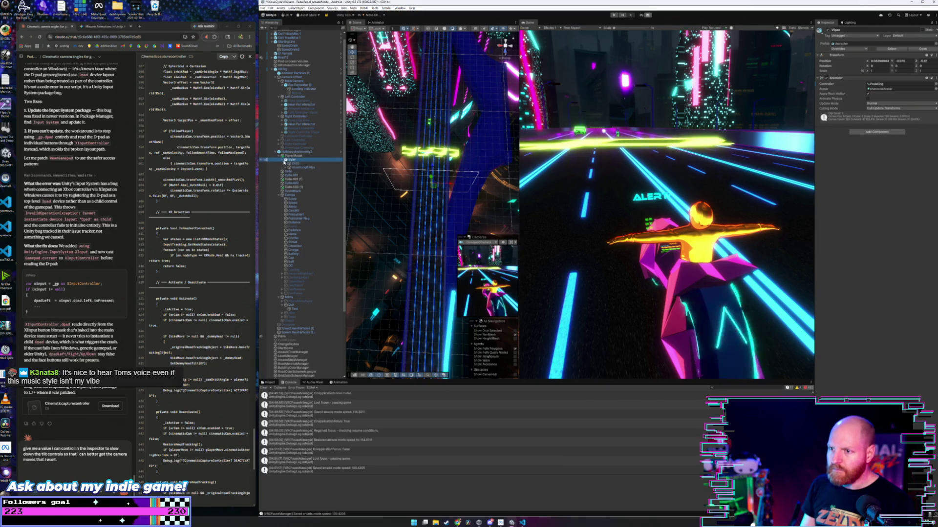
{"action": "left_click", "coordinate": [291, 164]}
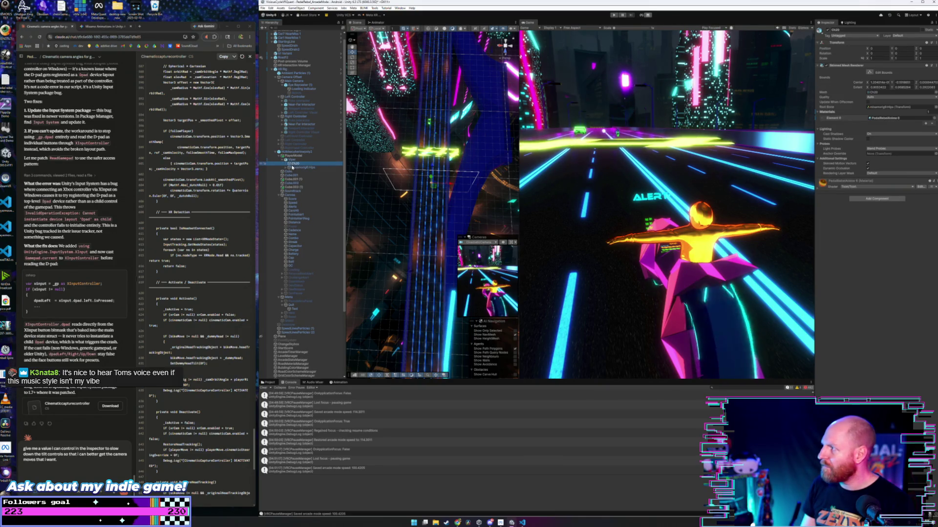
{"action": "left_click", "coordinate": [293, 167]}
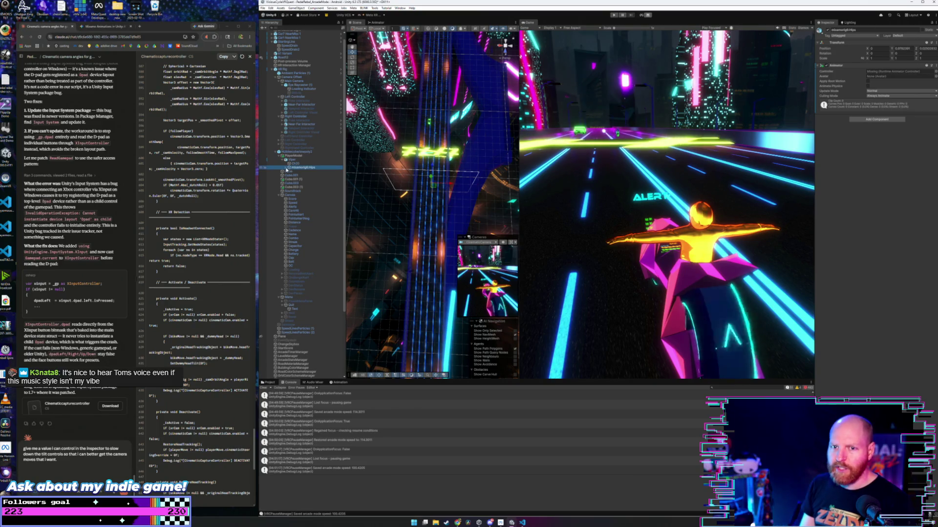
{"action": "left_click", "coordinate": [292, 164]}
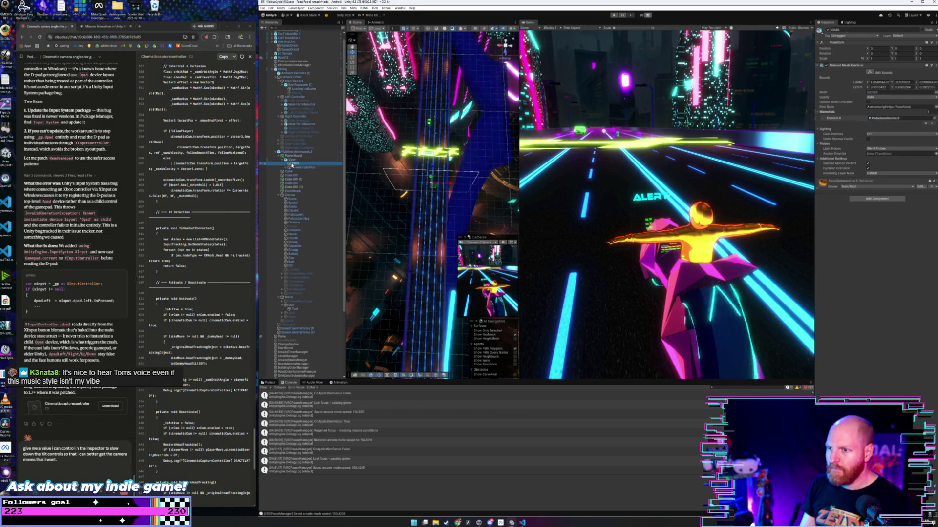
{"action": "left_click", "coordinate": [292, 160]}
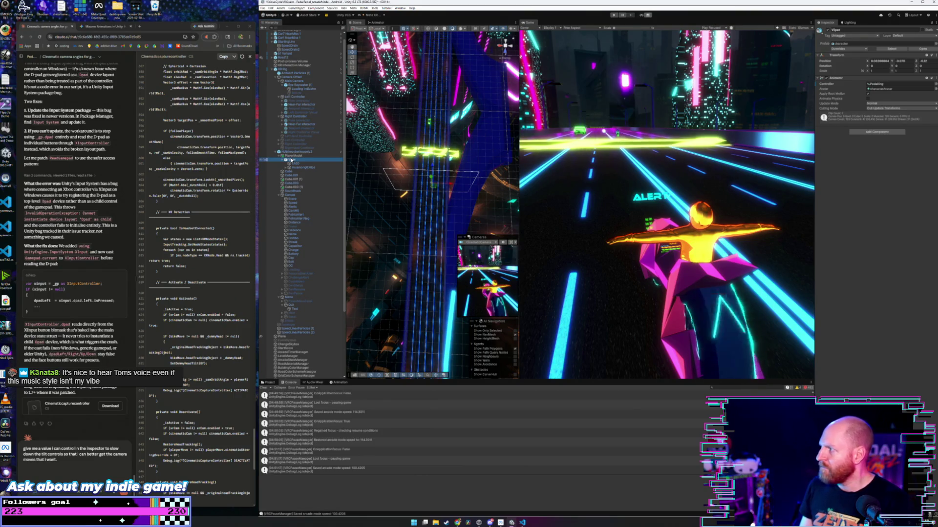
- Switch the bottom panel from the Console log to the Project asset list
{"action": "left_click", "coordinate": [868, 100]}
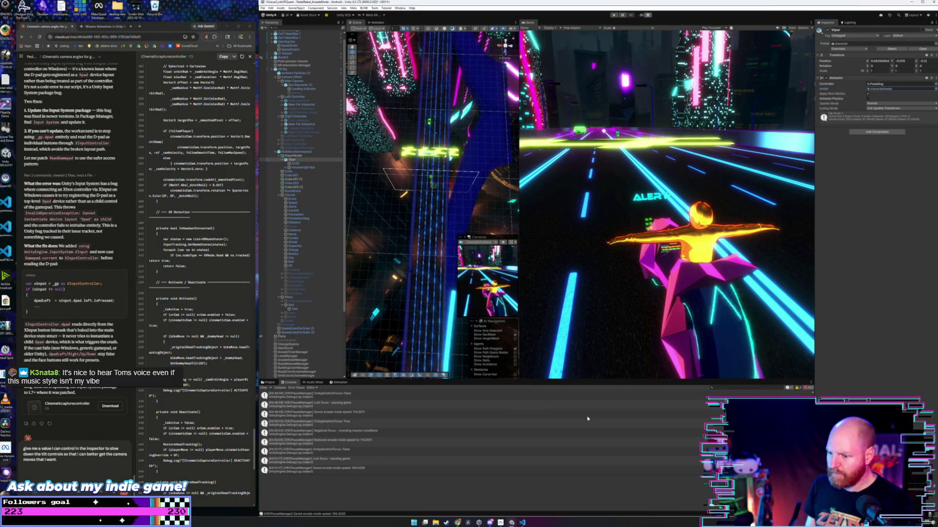
{"action": "left_click", "coordinate": [268, 383]}
{"action": "scroll", "coordinate": [420, 469], "scroll_direction": "up", "scroll_amount": 10}
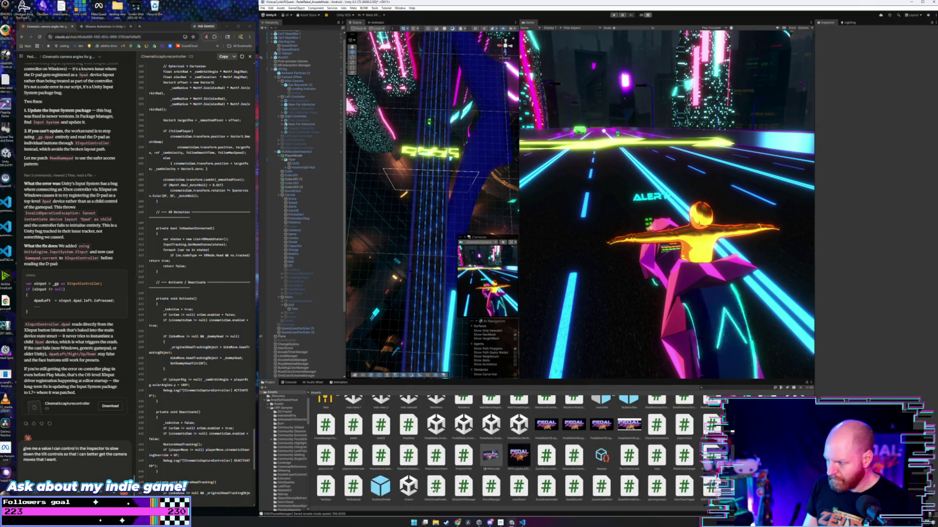
- Ask Claude how to tie the looping pedalling animation to movement speed, noting the model's animator
{"action": "scroll", "coordinate": [434, 476], "scroll_direction": "down", "scroll_amount": 2}
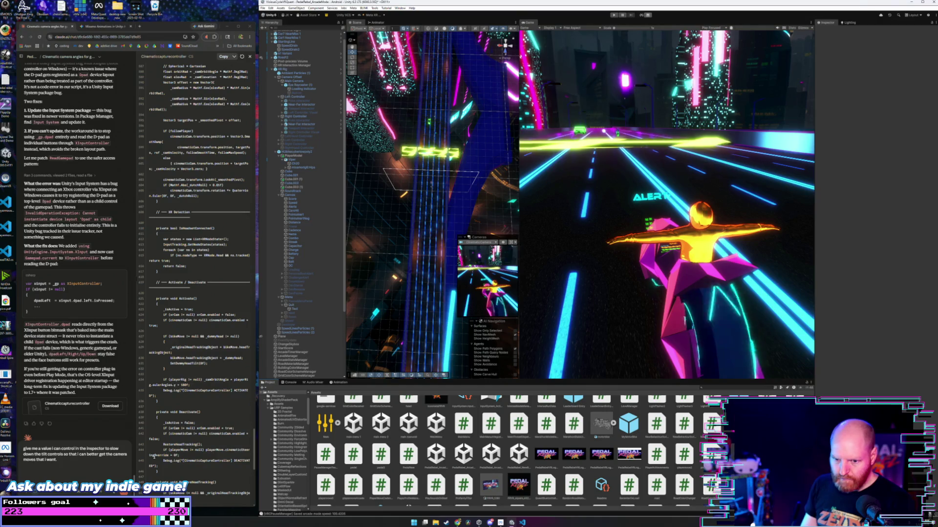
{"action": "left_click", "coordinate": [73, 470]}
{"action": "type", "text": "hav"}
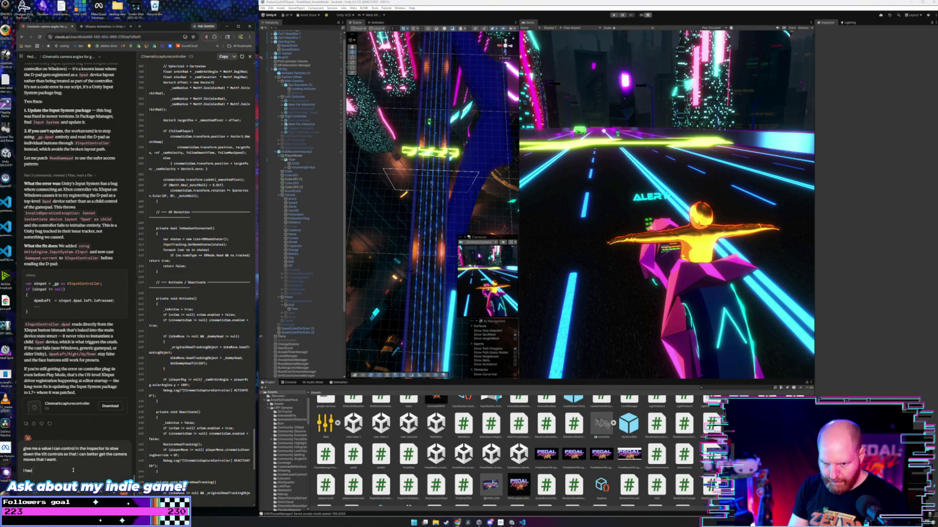
{"action": "type", "text": "e humanoi"}
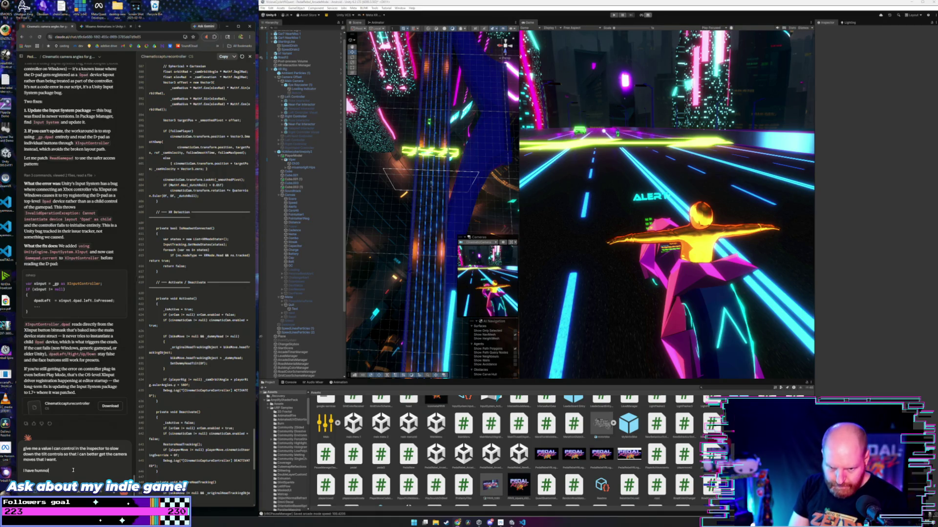
{"action": "type", "text": "n"}
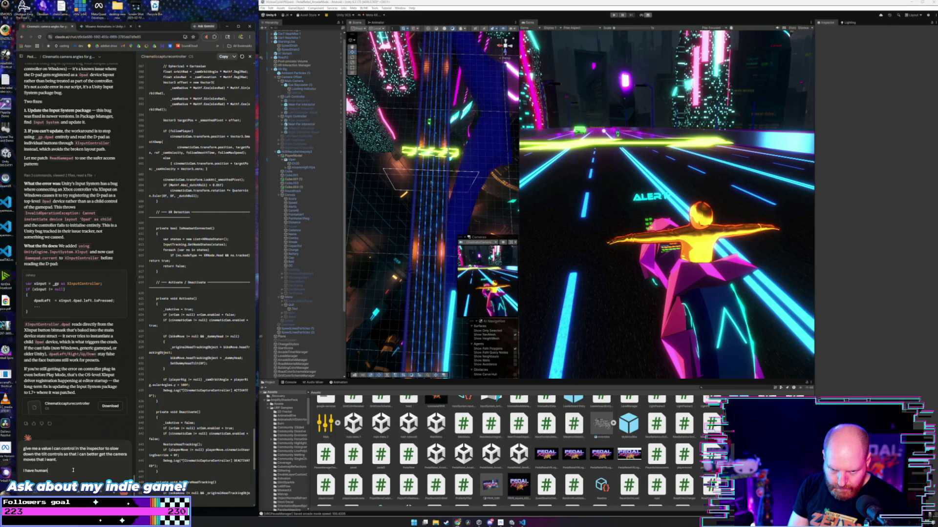
{"action": "type", "text": "oid play"}
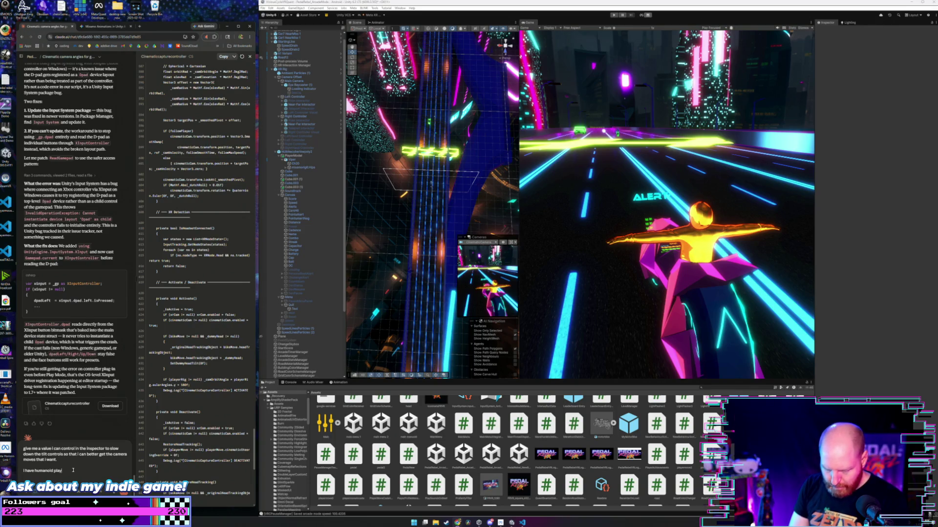
{"action": "type", "text": "ve"}
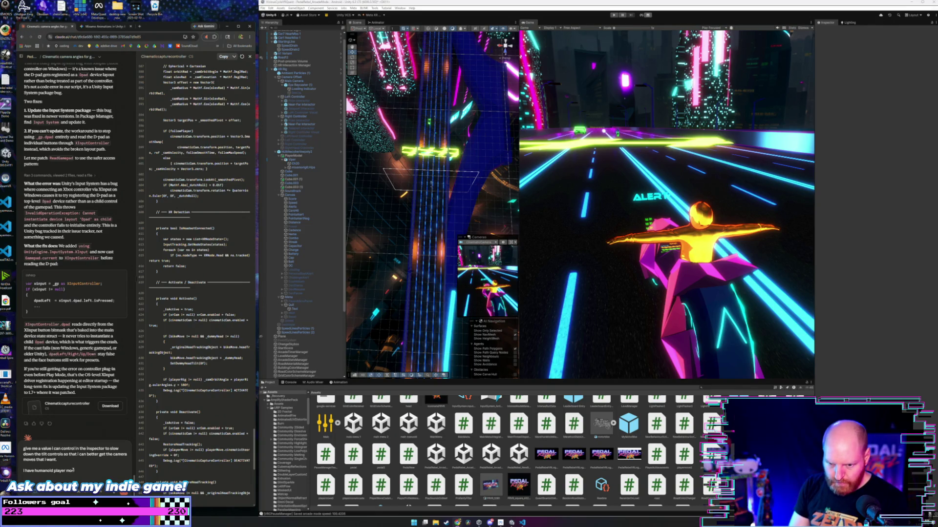
{"action": "type", "text": " now"}
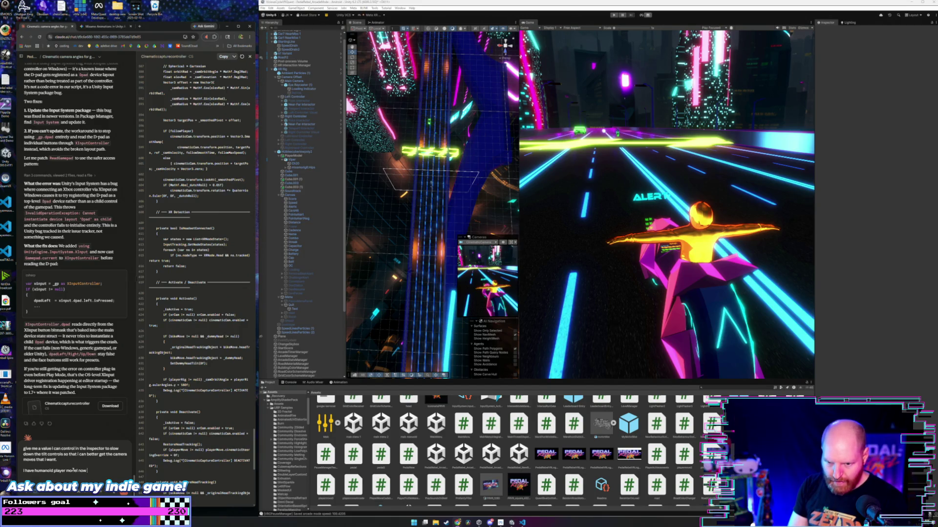
{"action": "type", "text": "tah"}
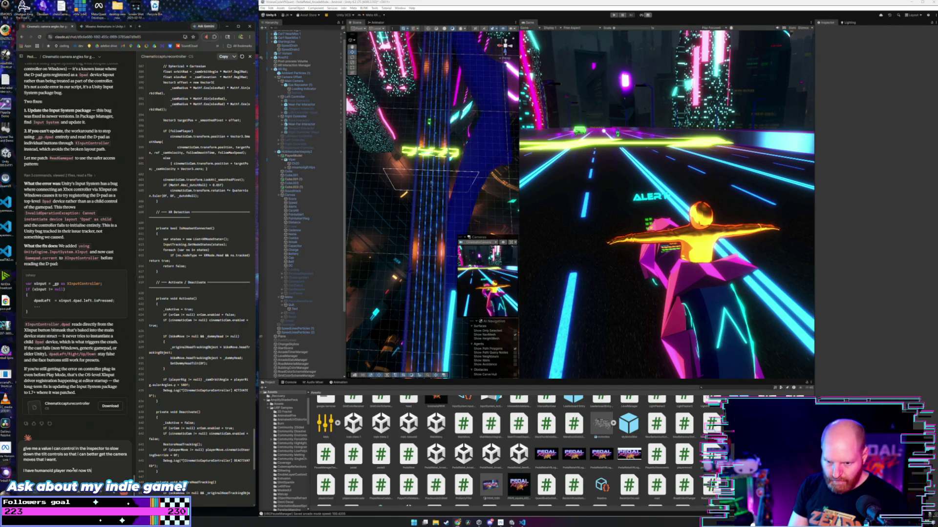
{"action": "type", "text": " just has a pe"}
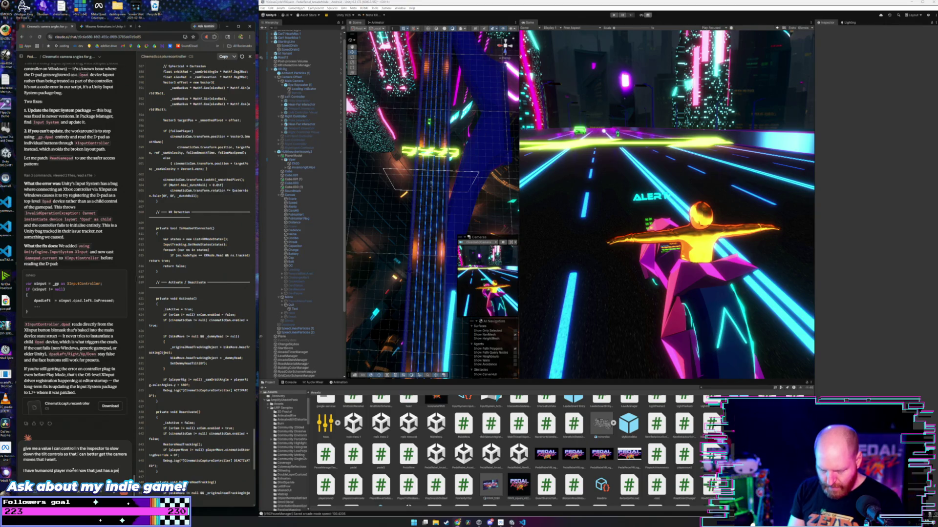
{"action": "type", "text": "dalling ani"}
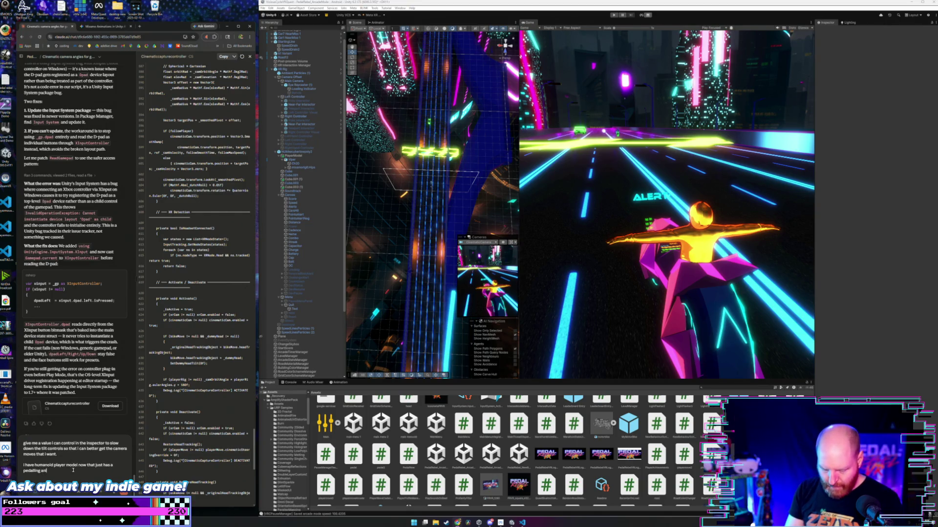
{"action": "type", "text": "mation that loops,"}
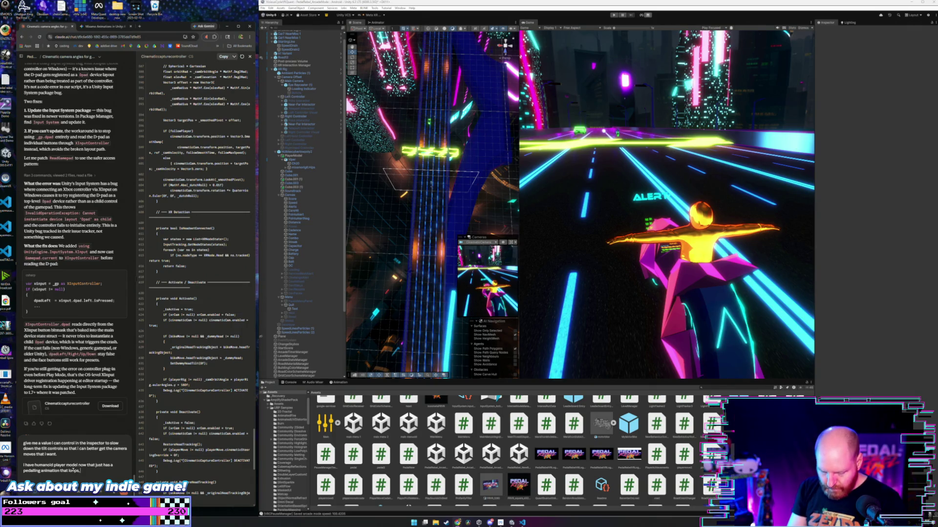
{"action": "type", "text": " how can we"}
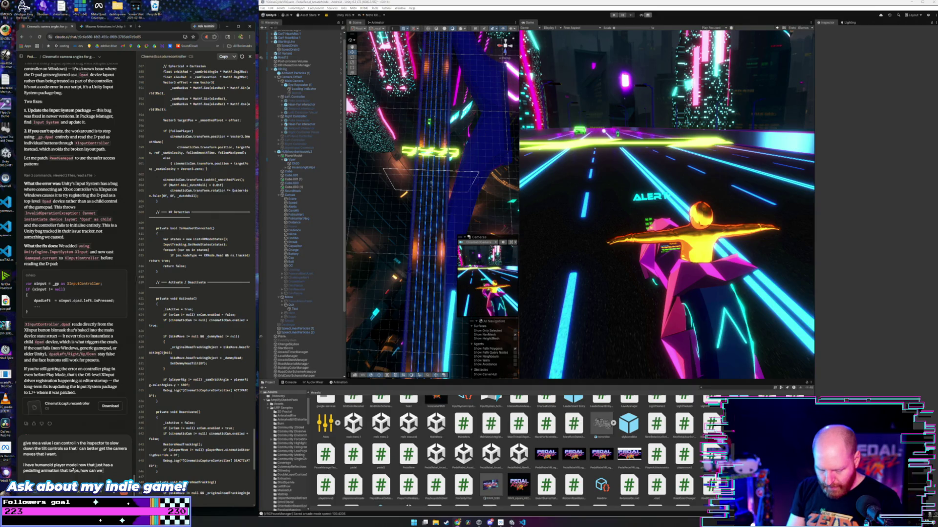
{"action": "type", "text": " tie this to pla"}
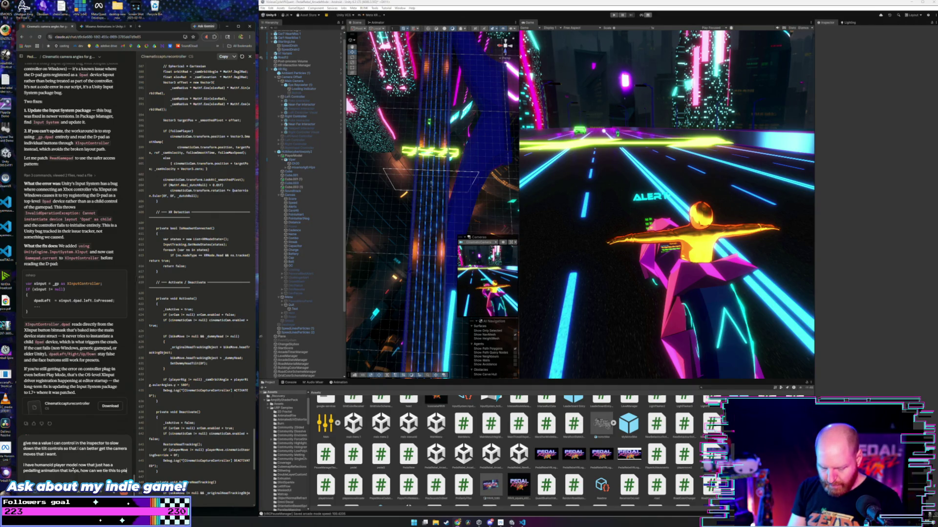
{"action": "type", "text": "yer speed"}
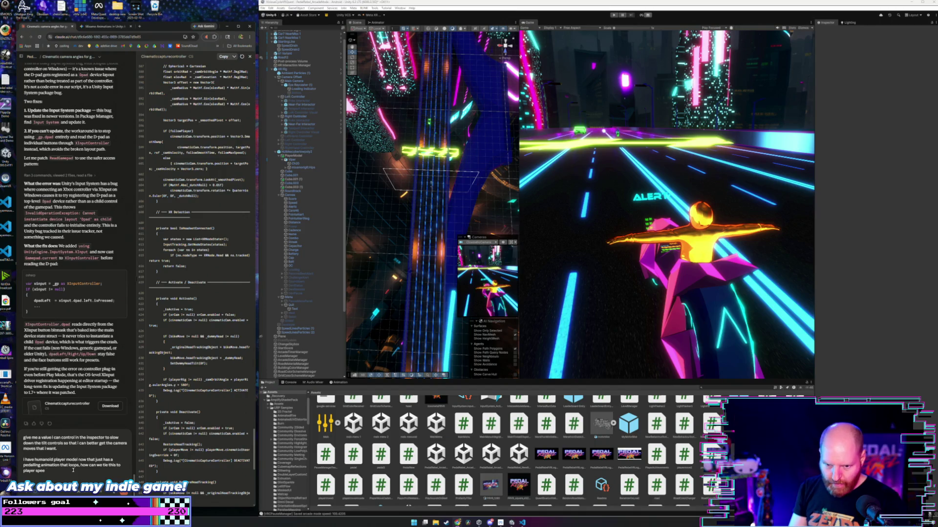
{"action": "key", "text": "BackSpace"}
{"action": "key", "text": "BackSpace"}
{"action": "key", "text": "BackSpace"}
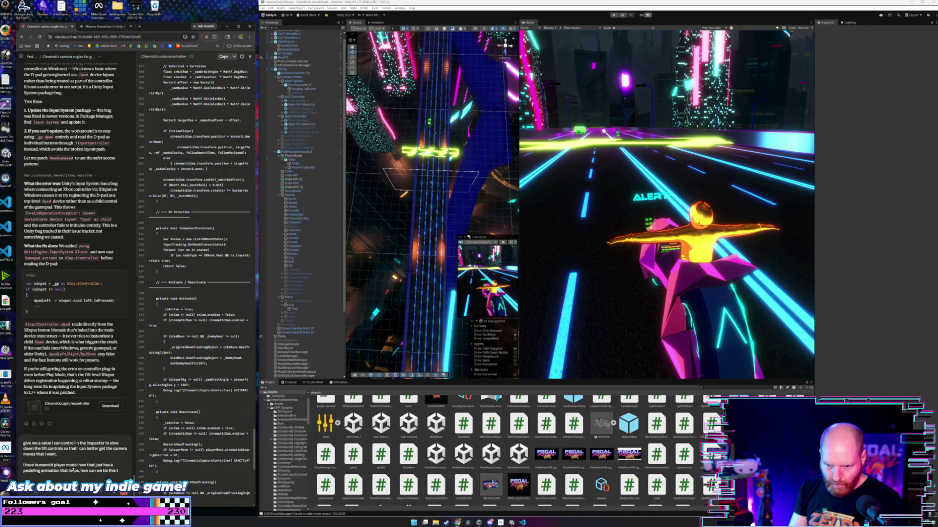
{"action": "type", "text": "o moveme"}
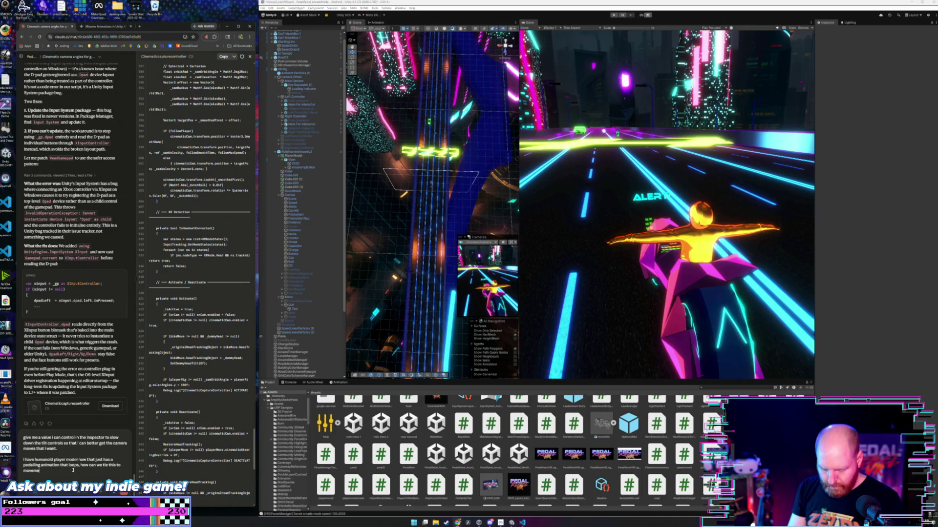
{"action": "type", "text": " speed and have the animat"}
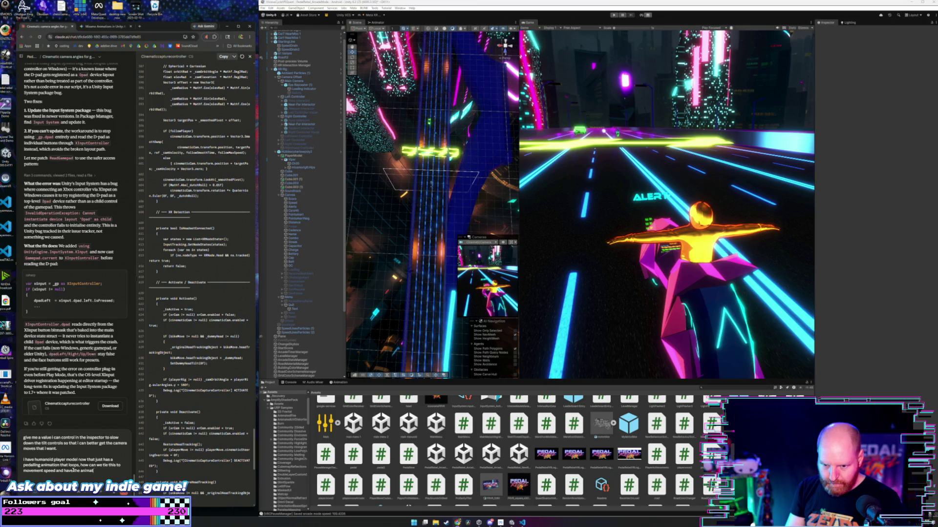
{"action": "type", "text": "ion"}
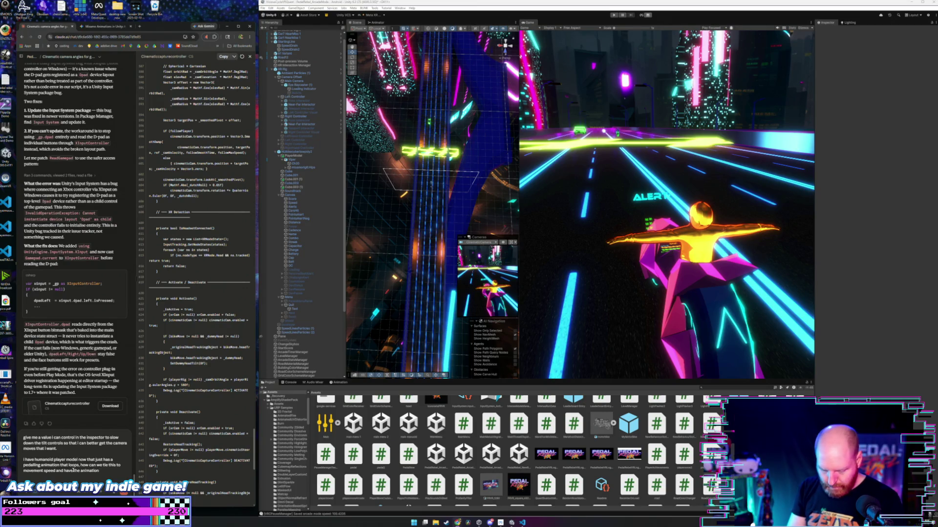
{"action": "type", "text": " slow down and speed up"}
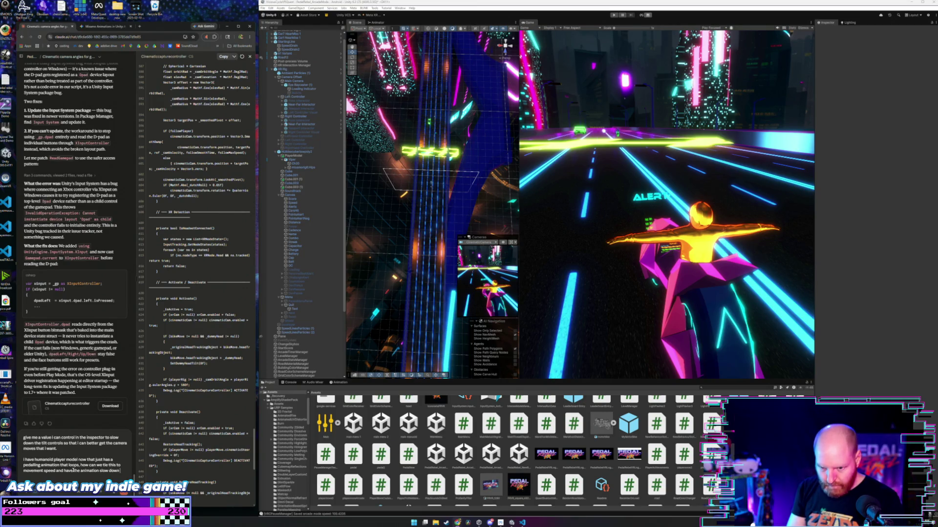
{"action": "type", "text": " with the"}
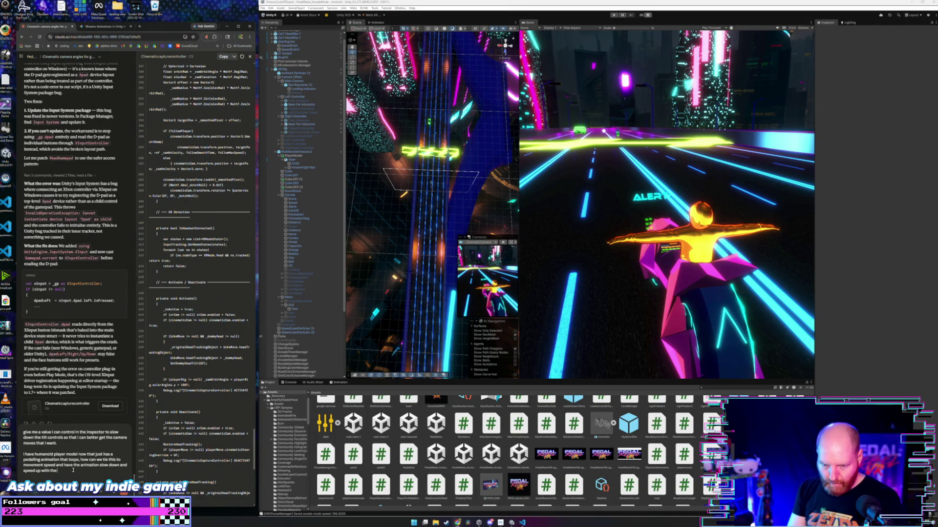
{"action": "type", "text": " movement speed"}
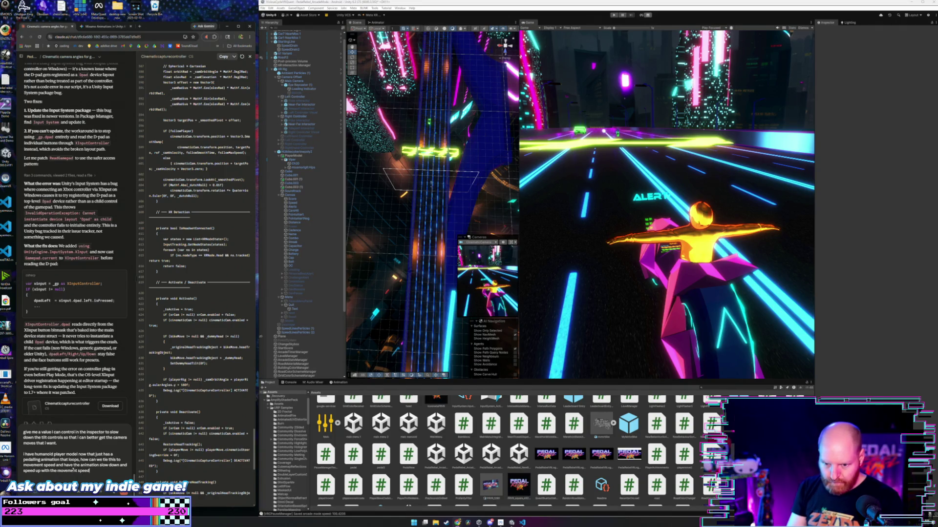
{"action": "type", "text": " o?"}
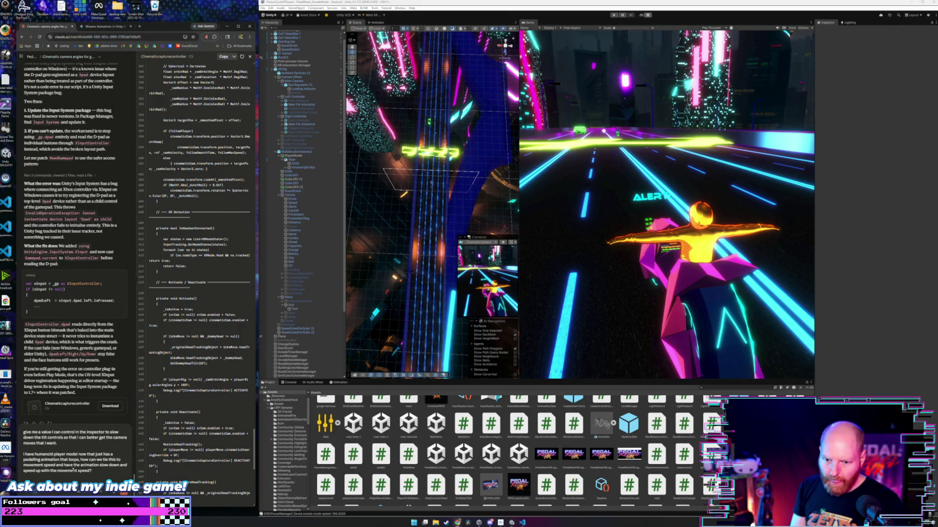
{"action": "key", "text": "shift+Return"}
{"action": "key", "text": "shift+Return"}
{"action": "type", "text": "the"}
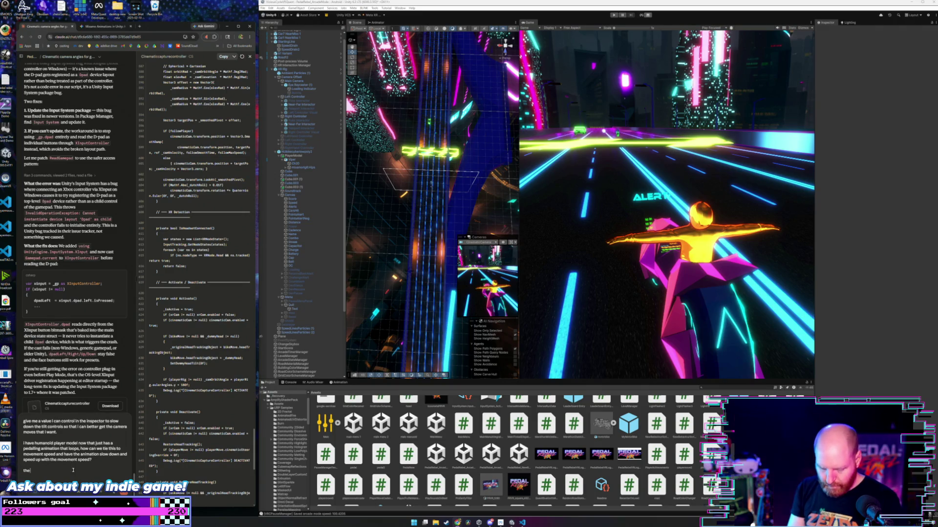
{"action": "type", "text": " model has"}
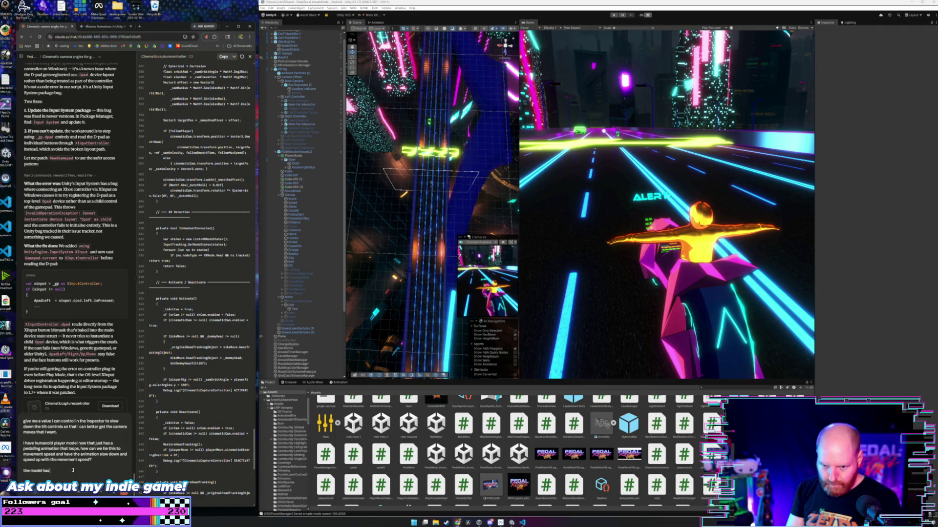
{"action": "type", "text": " an animator"}
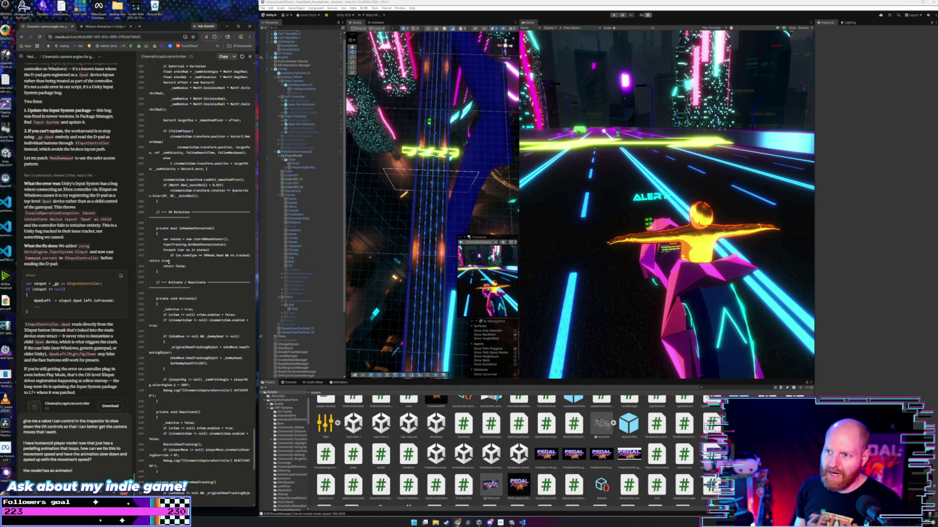
{"action": "left_click", "coordinate": [299, 156]}
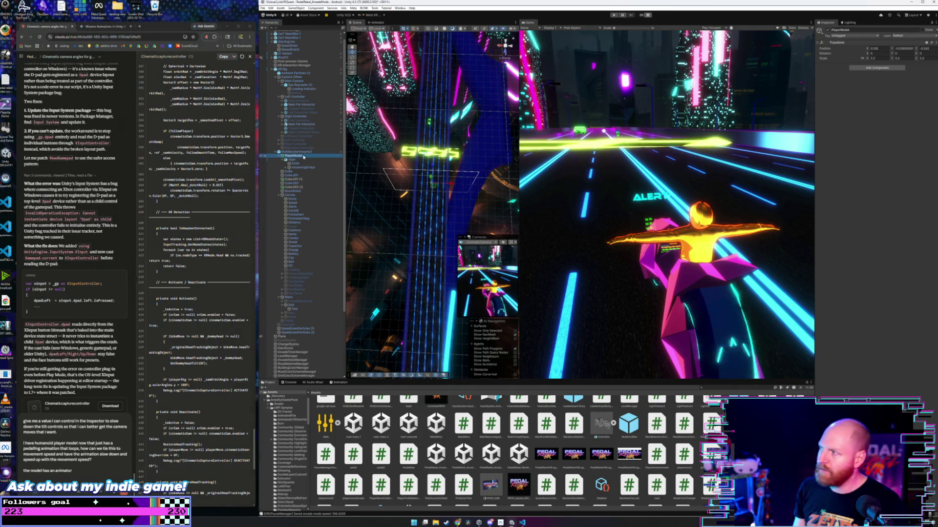
- Check Viper's Animator, then finish the message mentioning the animation controller and send it
{"action": "left_click", "coordinate": [301, 160]}
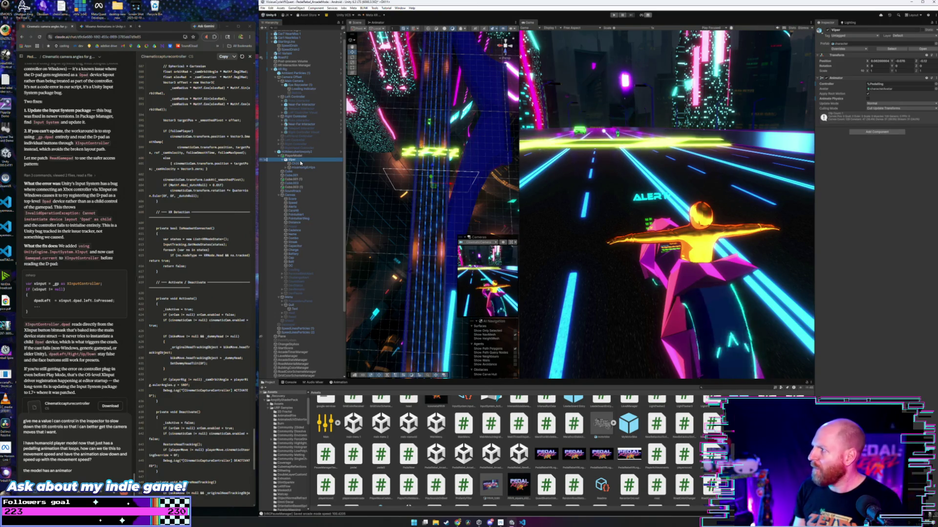
{"action": "left_click", "coordinate": [99, 470]}
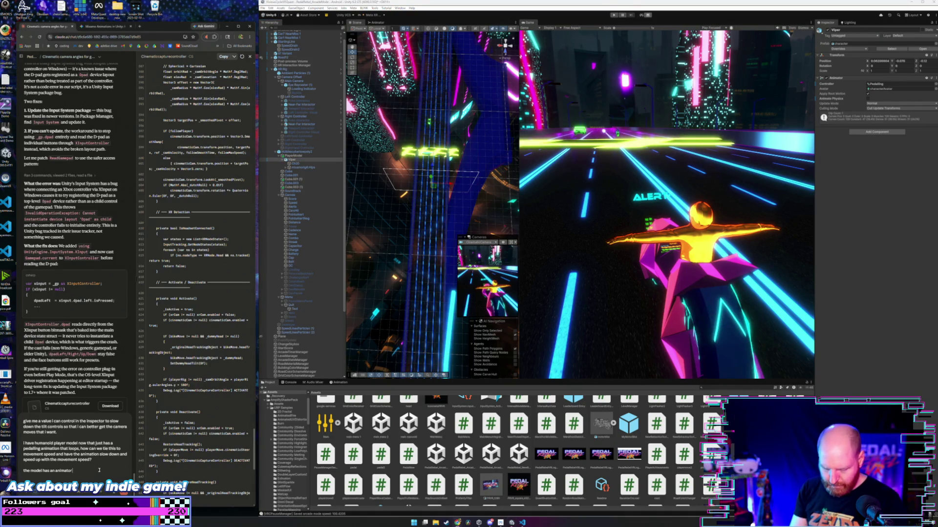
{"action": "type", "text": "and an animation"}
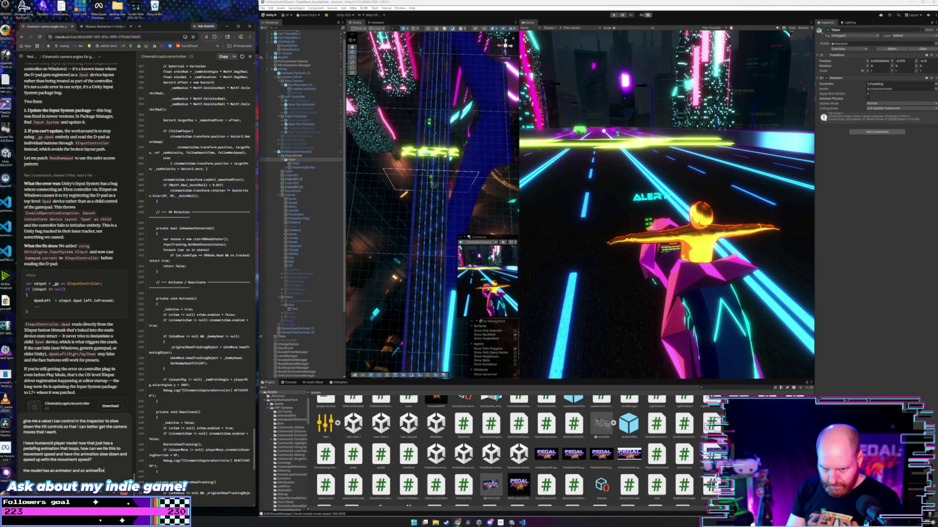
{"action": "type", "text": " controller"}
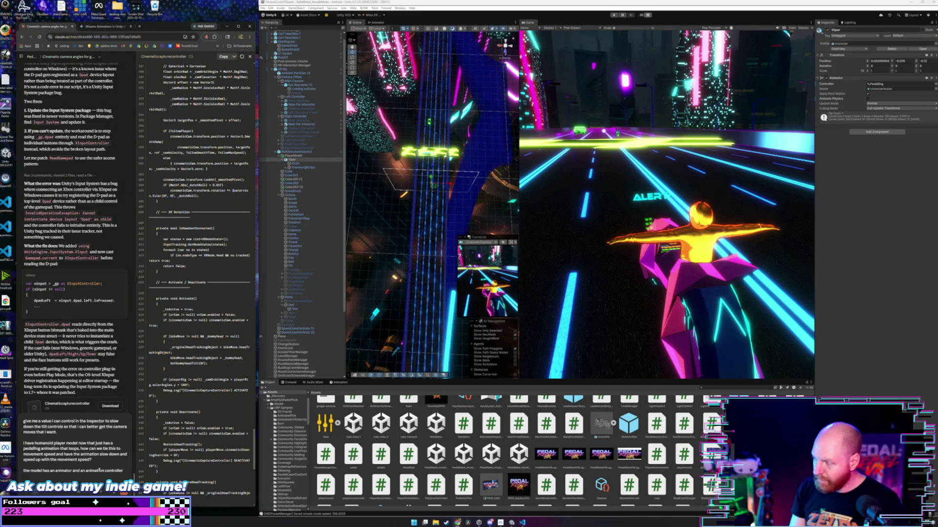
{"action": "key", "text": "Return"}
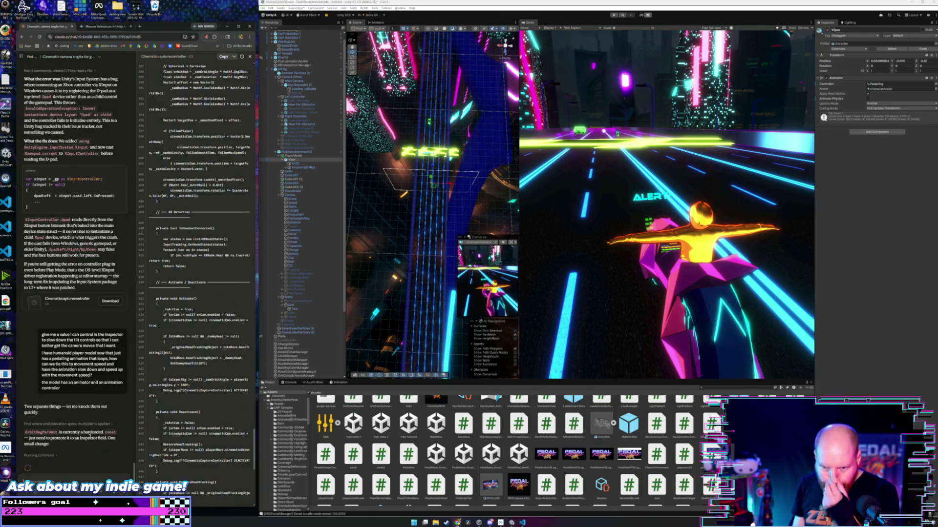
{"action": "scroll", "coordinate": [83, 441], "scroll_direction": "down", "scroll_amount": 1}
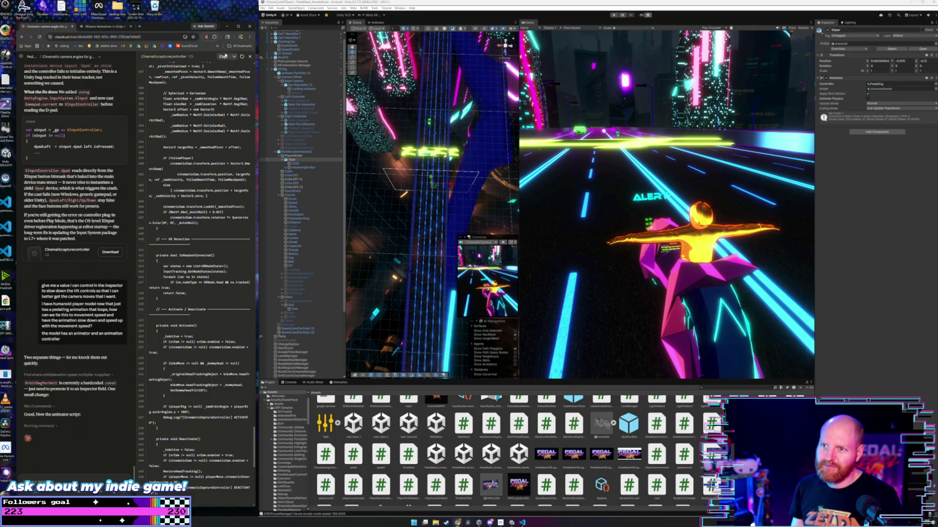
- Replace CinematicCaptureController.cs in VS Code with Claude's updated code, save it, and return to Unity
{"action": "left_click", "coordinate": [224, 56]}
{"action": "left_click", "coordinate": [522, 522]}
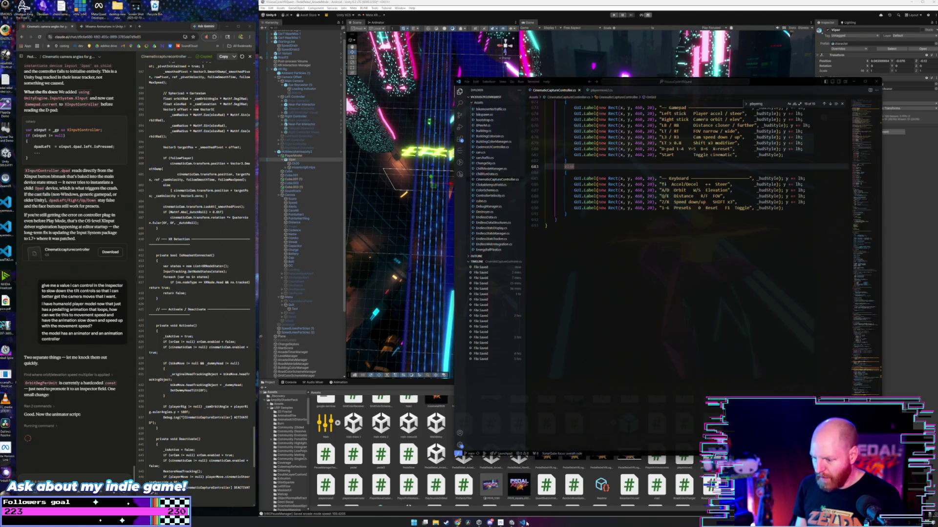
{"action": "key", "text": "ctrl+a"}
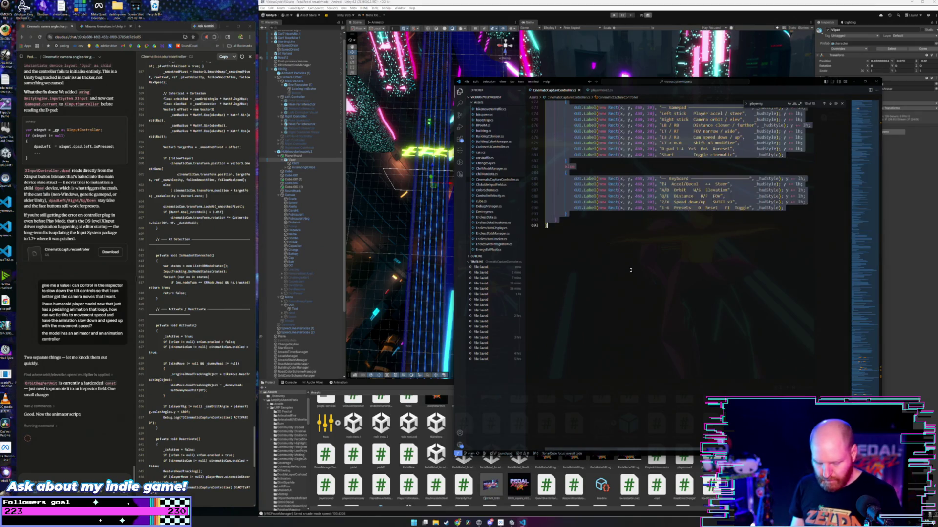
{"action": "key", "text": "ctrl+v"}
{"action": "key", "text": "ctrl+s"}
{"action": "scroll", "coordinate": [625, 244], "scroll_direction": "up", "scroll_amount": 7}
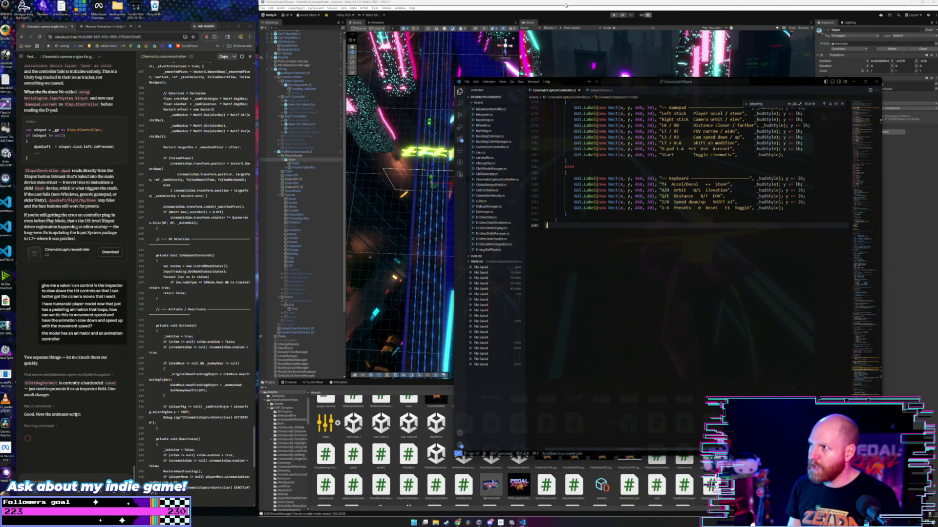
{"action": "left_click", "coordinate": [564, 23]}
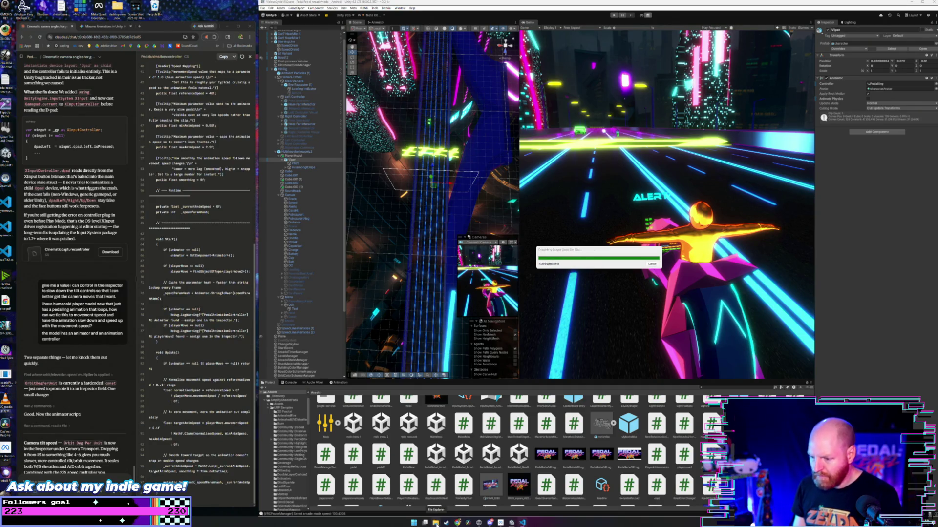
- Dismiss the Canva sign-in prompt and enter 'leather suit texture' in a new browser tab
{"action": "mouse_move", "coordinate": [490, 523]}
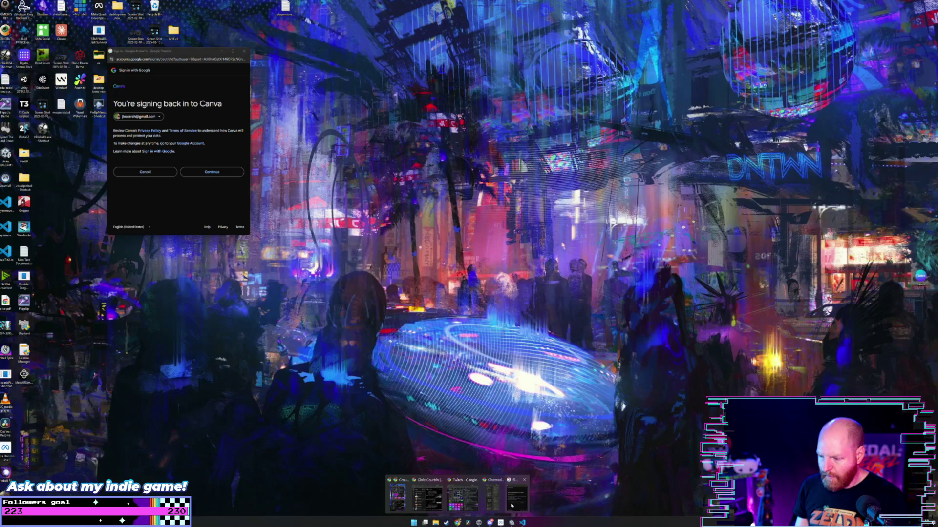
{"action": "left_click", "coordinate": [420, 493]}
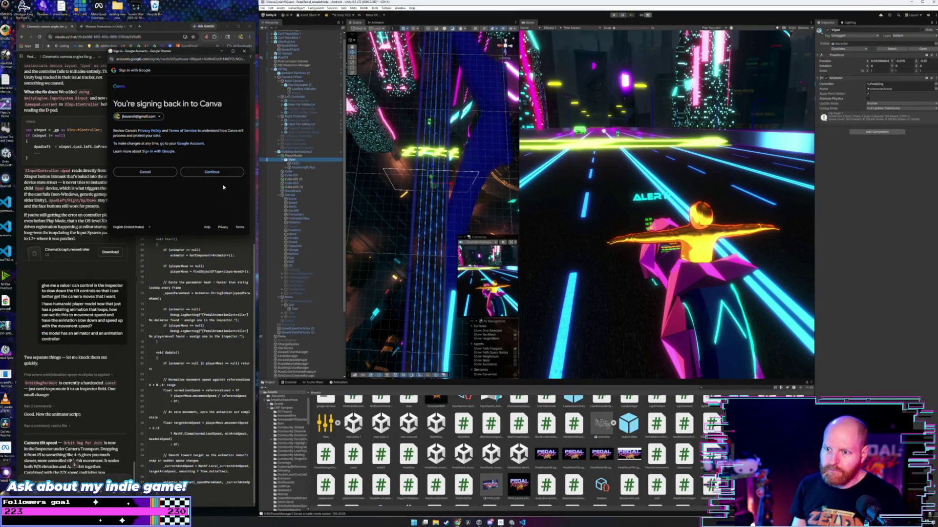
{"action": "left_click", "coordinate": [244, 51]}
{"action": "left_click", "coordinate": [140, 26]}
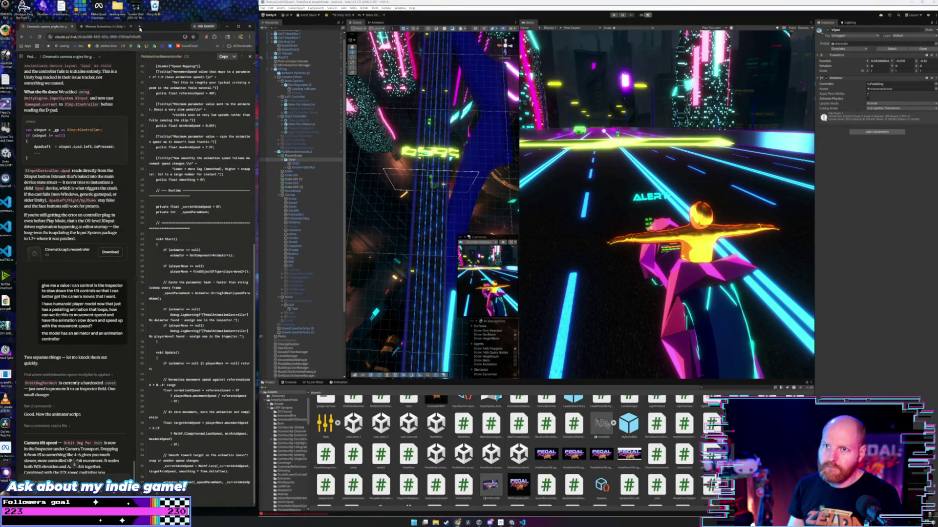
{"action": "type", "text": "leather"}
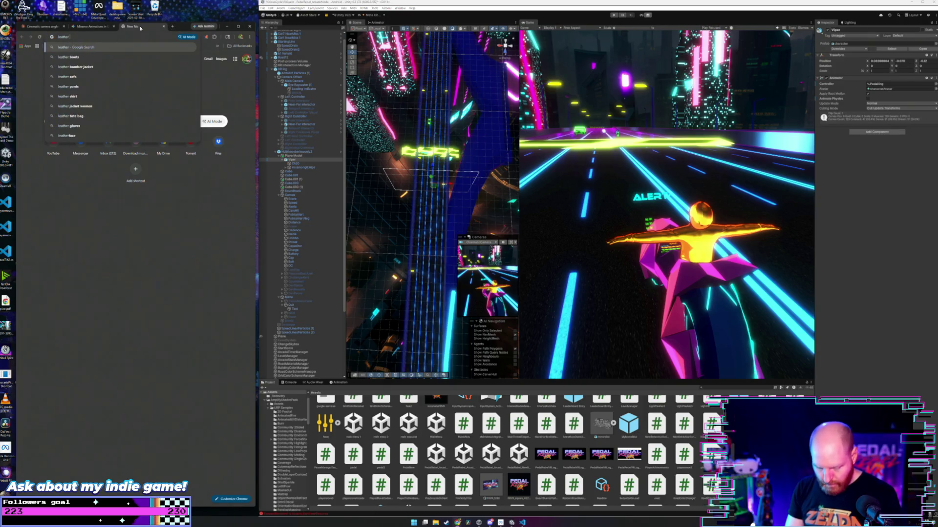
{"action": "type", "text": " suit texture"}
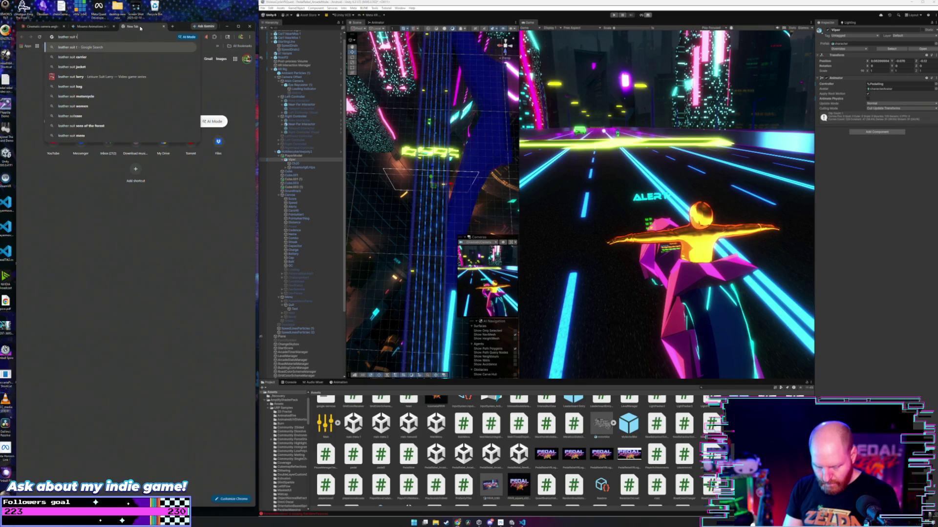
- Search 'leather suit texture', filter to Images, widen the browser and browse results
{"action": "key", "text": "Return"}
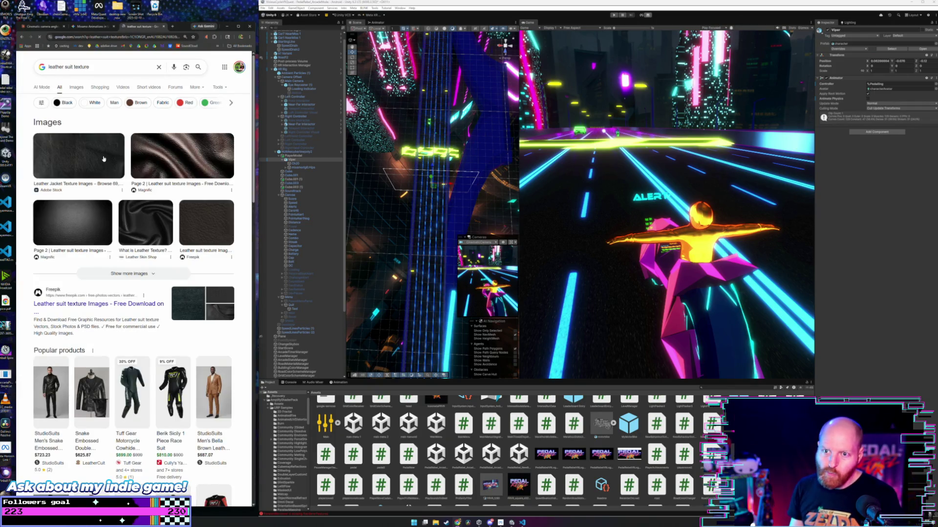
{"action": "left_click", "coordinate": [75, 88]}
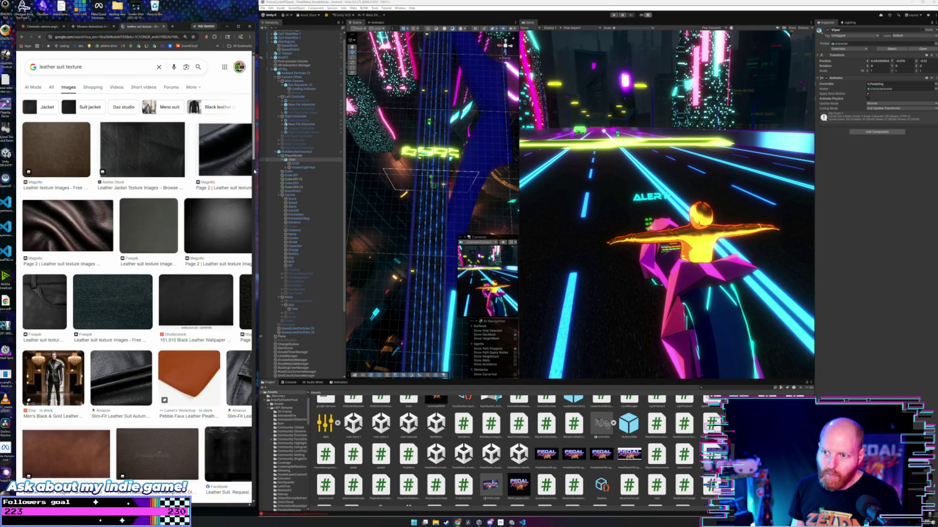
{"action": "left_click_drag", "start_coordinate": [255, 169], "coordinate": [414, 169]}
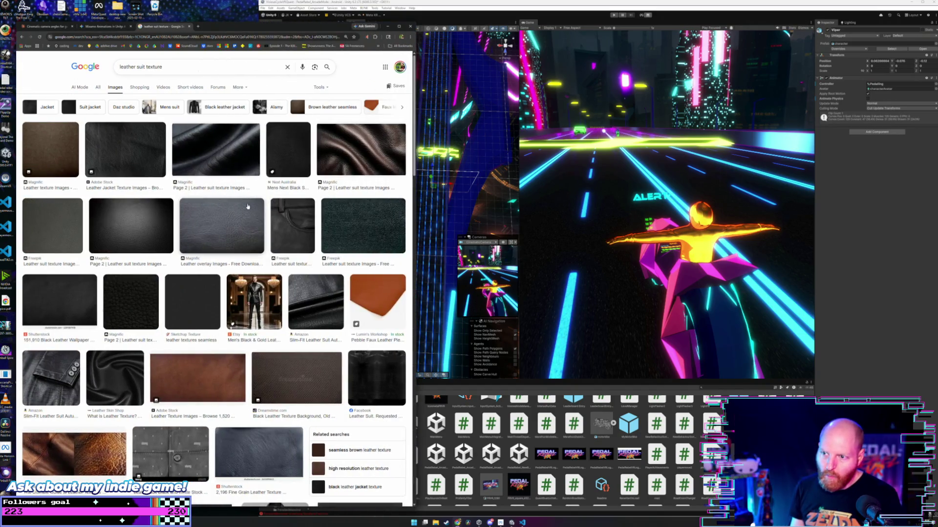
{"action": "scroll", "coordinate": [219, 194], "scroll_direction": "down", "scroll_amount": 8}
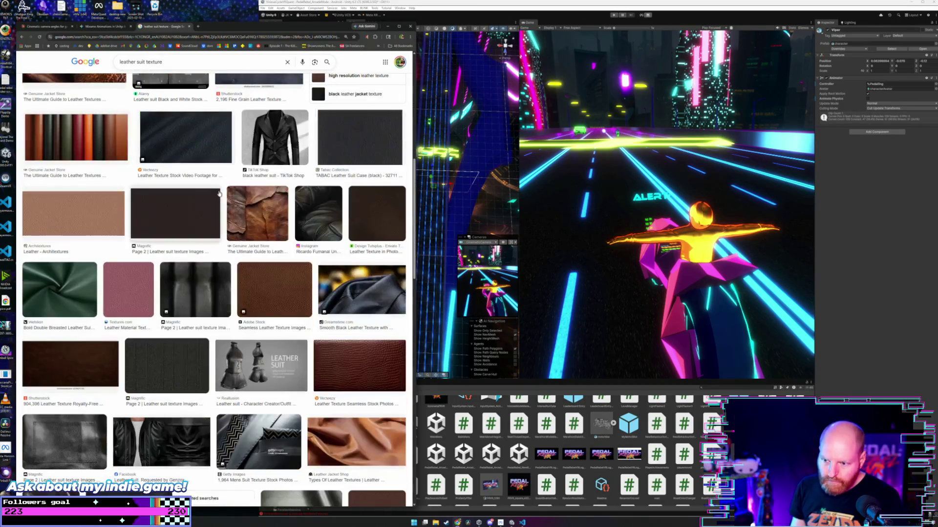
{"action": "scroll", "coordinate": [219, 193], "scroll_direction": "down", "scroll_amount": 3}
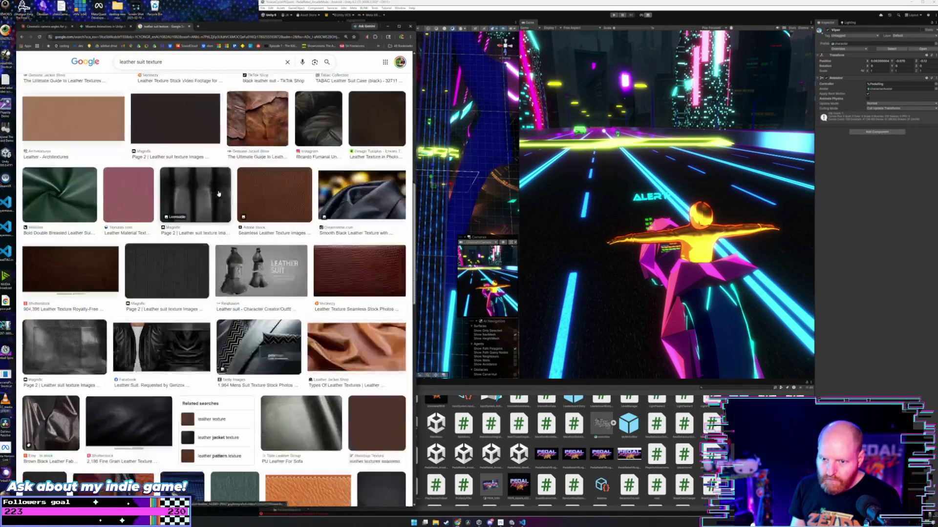
{"action": "scroll", "coordinate": [218, 194], "scroll_direction": "down", "scroll_amount": 2}
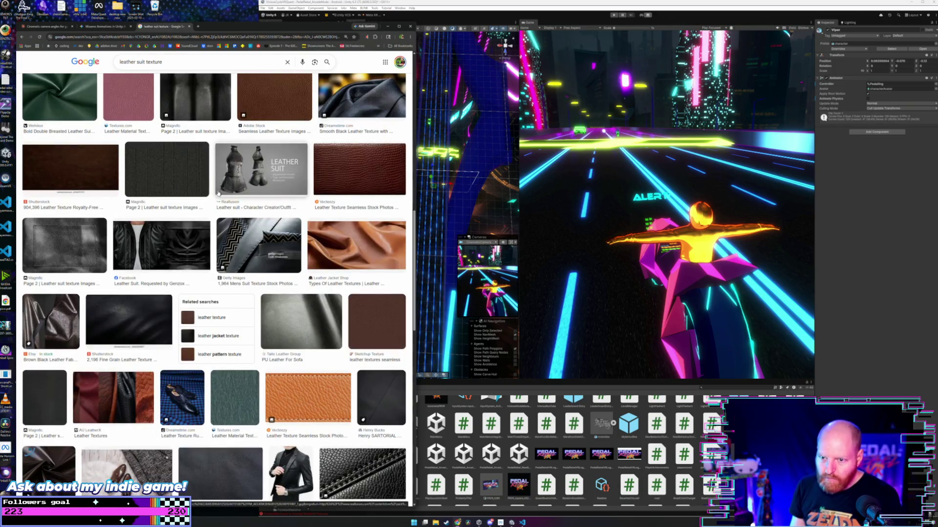
{"action": "scroll", "coordinate": [218, 193], "scroll_direction": "down", "scroll_amount": 7}
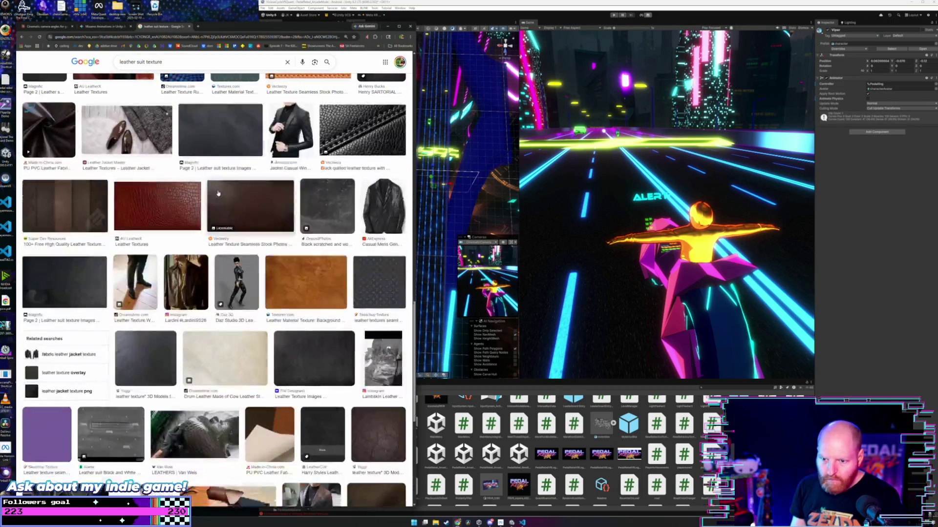
{"action": "scroll", "coordinate": [218, 193], "scroll_direction": "down", "scroll_amount": 3}
{"action": "scroll", "coordinate": [219, 193], "scroll_direction": "down", "scroll_amount": 1}
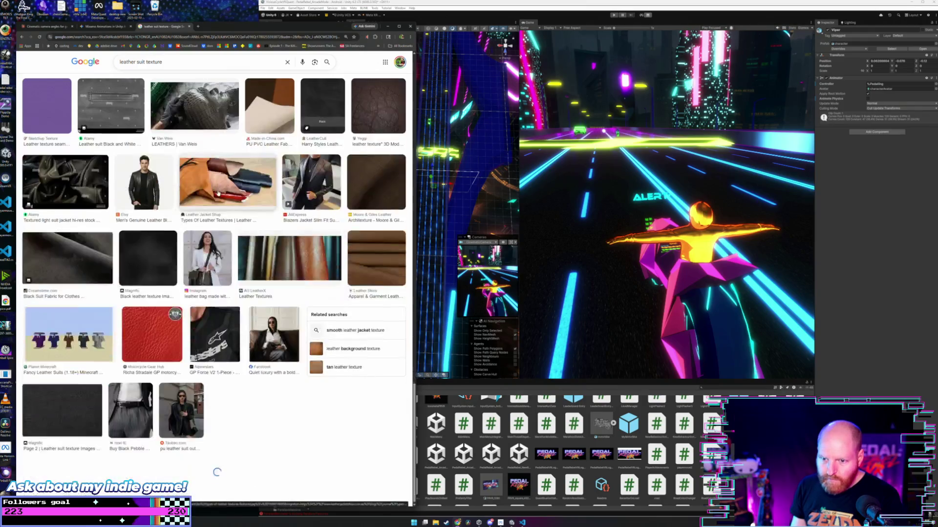
{"action": "scroll", "coordinate": [218, 194], "scroll_direction": "down", "scroll_amount": 2}
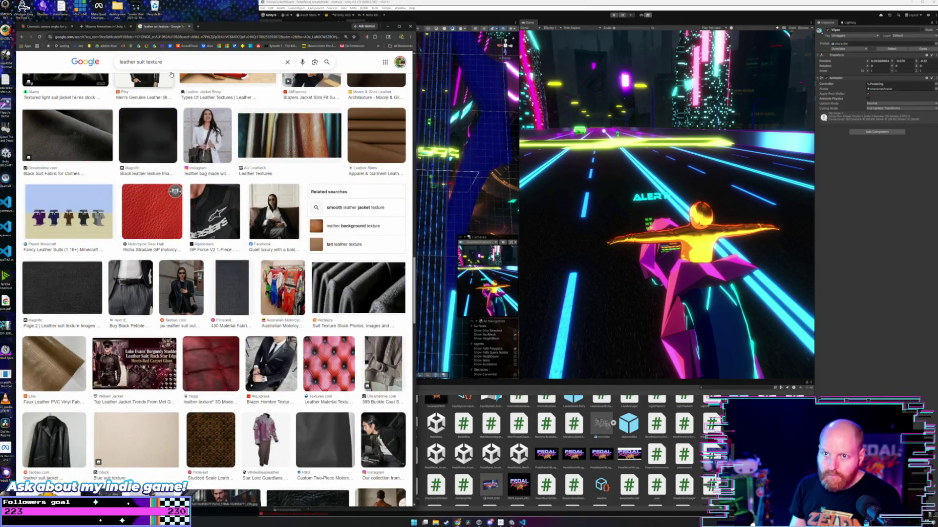
- Search 'leather jacket texture' and preview the wrinkled, quilted and vintage black leather images
{"action": "type", "text": "jacket"}
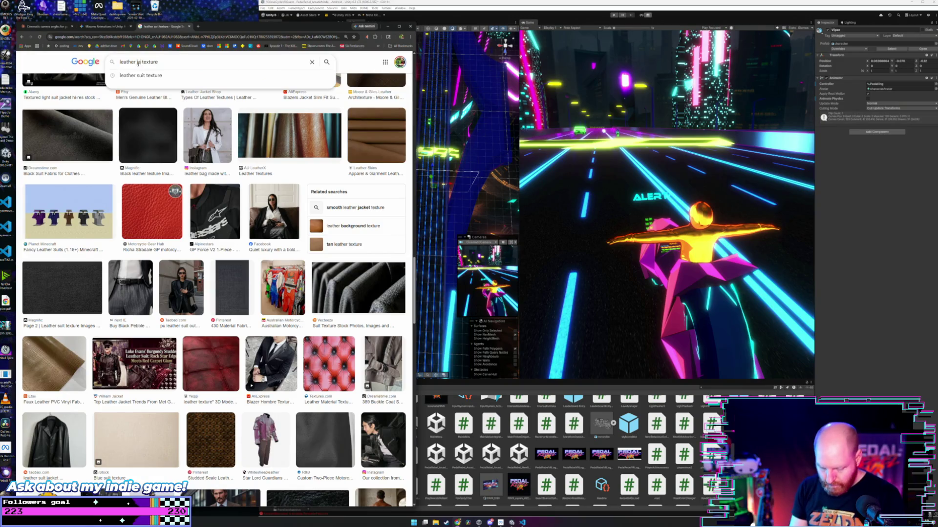
{"action": "key", "text": "Return"}
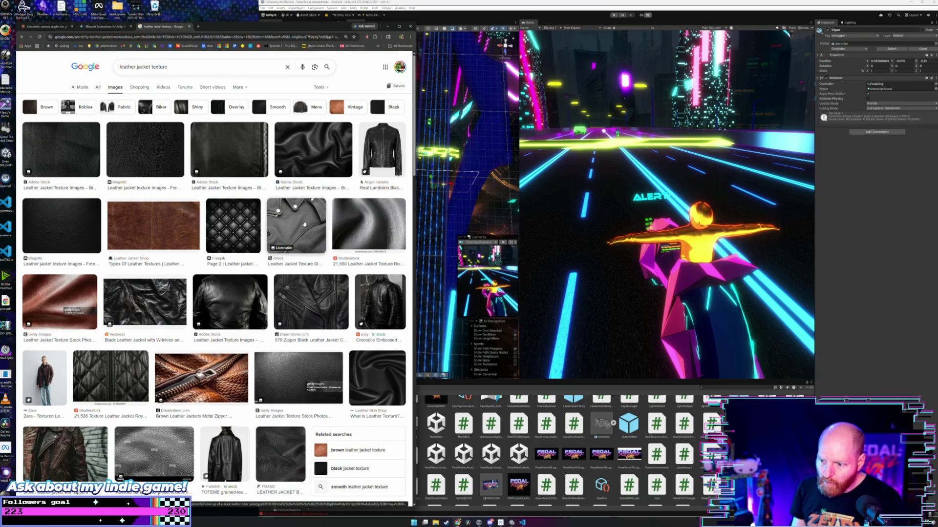
{"action": "scroll", "coordinate": [304, 224], "scroll_direction": "down", "scroll_amount": 2}
{"action": "left_click", "coordinate": [165, 175]}
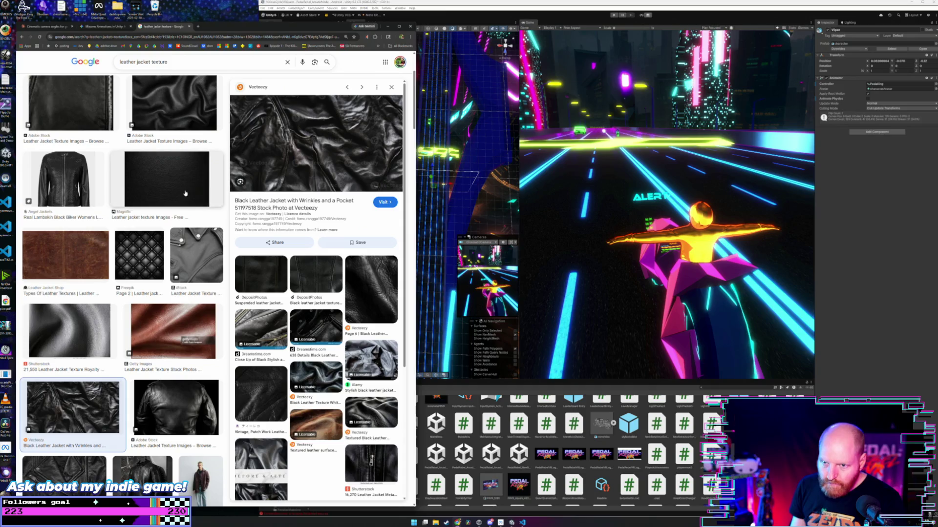
{"action": "scroll", "coordinate": [186, 193], "scroll_direction": "down", "scroll_amount": 1}
{"action": "scroll", "coordinate": [185, 193], "scroll_direction": "down", "scroll_amount": 4}
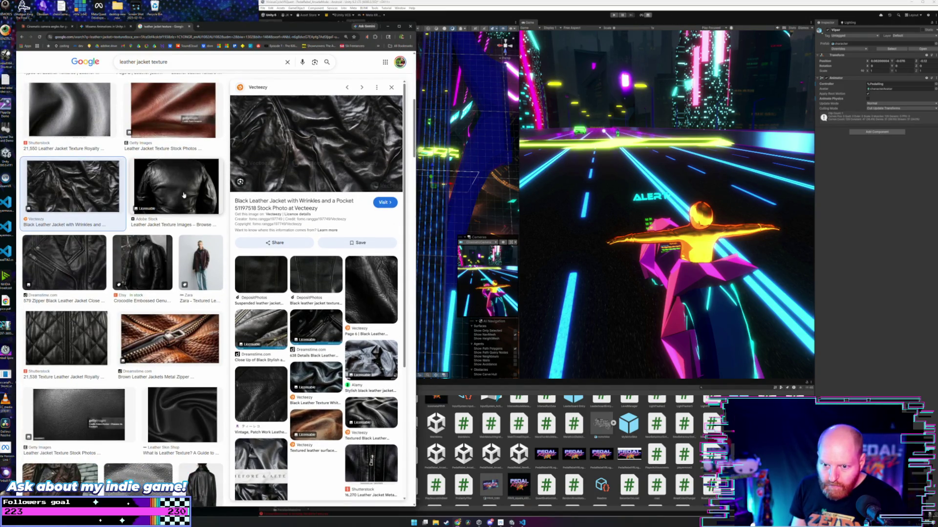
{"action": "scroll", "coordinate": [183, 195], "scroll_direction": "down", "scroll_amount": 2}
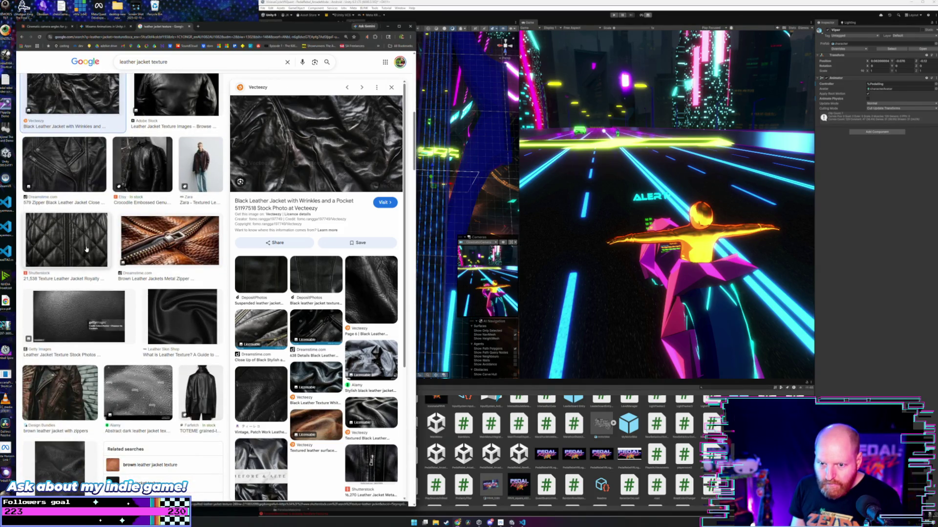
{"action": "left_click", "coordinate": [86, 249]}
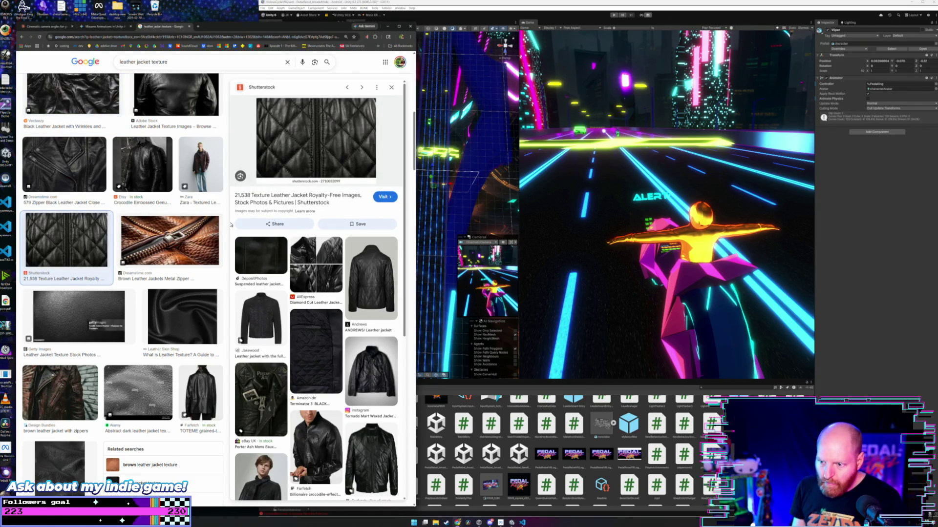
{"action": "scroll", "coordinate": [182, 329], "scroll_direction": "down", "scroll_amount": 5}
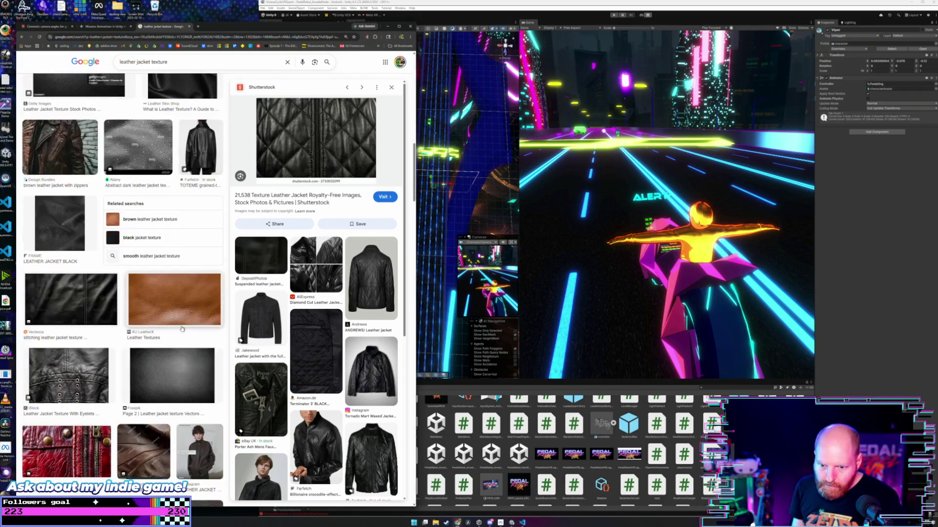
{"action": "scroll", "coordinate": [182, 329], "scroll_direction": "down", "scroll_amount": 3}
{"action": "scroll", "coordinate": [182, 329], "scroll_direction": "down", "scroll_amount": 3}
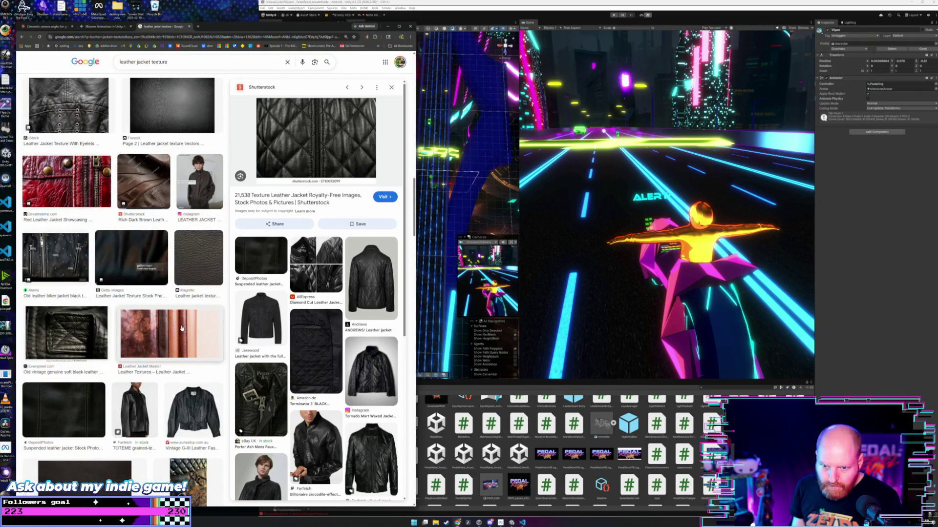
{"action": "left_click", "coordinate": [81, 342]}
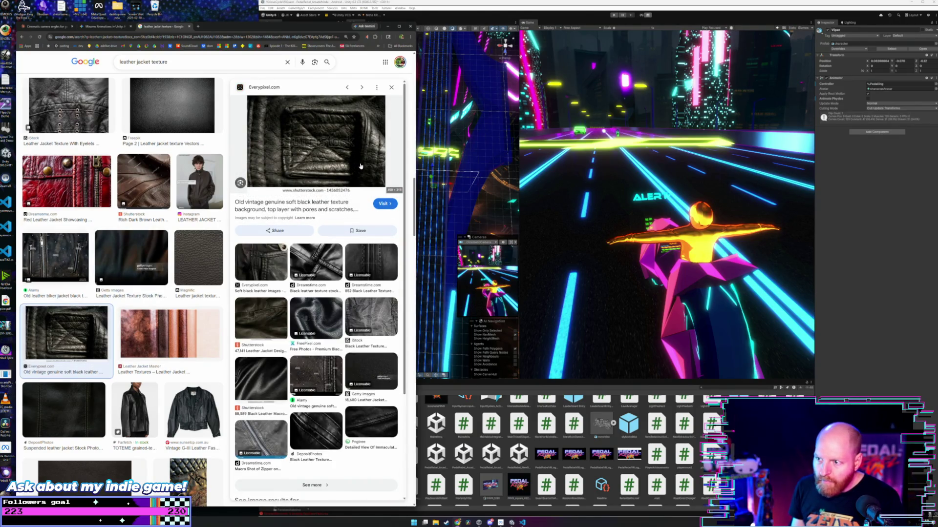
- Preview the DepositPhotos black leather jacket texture image
{"action": "scroll", "coordinate": [137, 336], "scroll_direction": "down", "scroll_amount": 5}
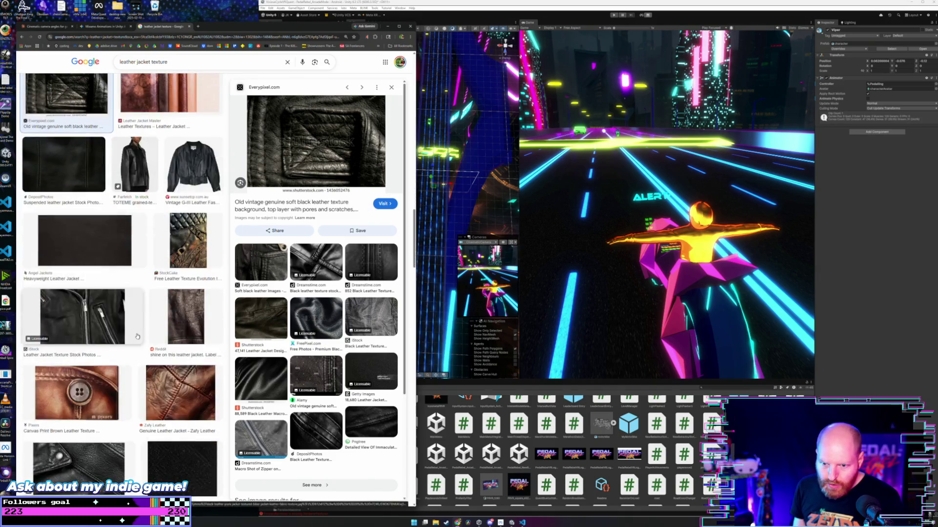
{"action": "scroll", "coordinate": [137, 337], "scroll_direction": "down", "scroll_amount": 3}
{"action": "scroll", "coordinate": [139, 336], "scroll_direction": "down", "scroll_amount": 5}
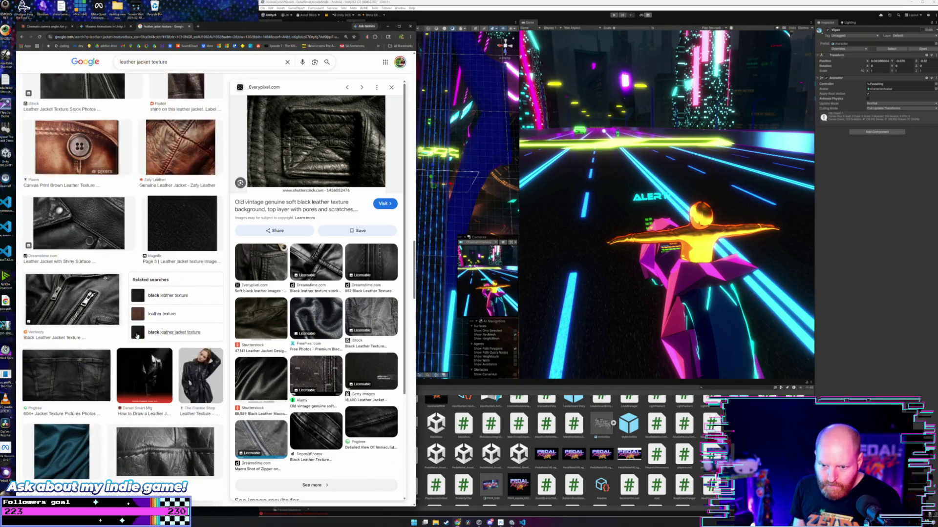
{"action": "scroll", "coordinate": [137, 336], "scroll_direction": "down", "scroll_amount": 3}
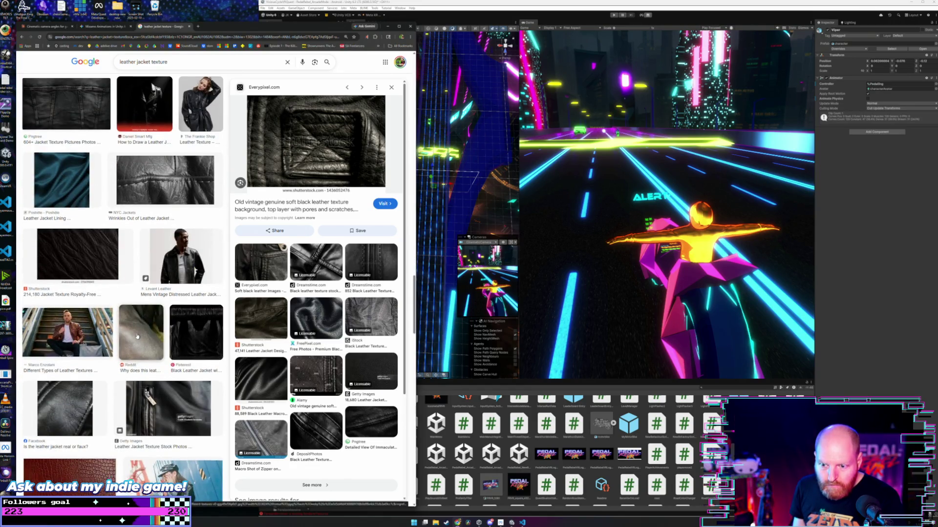
{"action": "scroll", "coordinate": [137, 337], "scroll_direction": "down", "scroll_amount": 4}
{"action": "scroll", "coordinate": [137, 337], "scroll_direction": "down", "scroll_amount": 2}
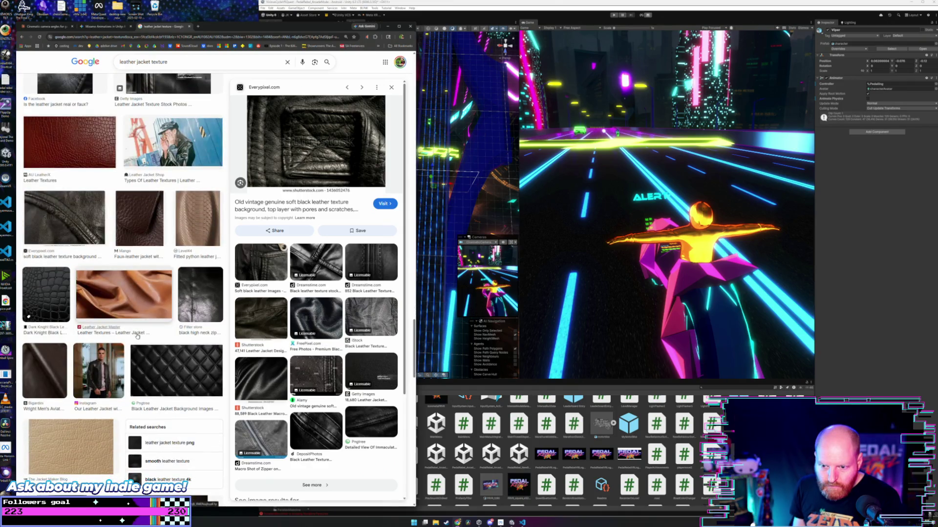
{"action": "scroll", "coordinate": [138, 336], "scroll_direction": "down", "scroll_amount": 5}
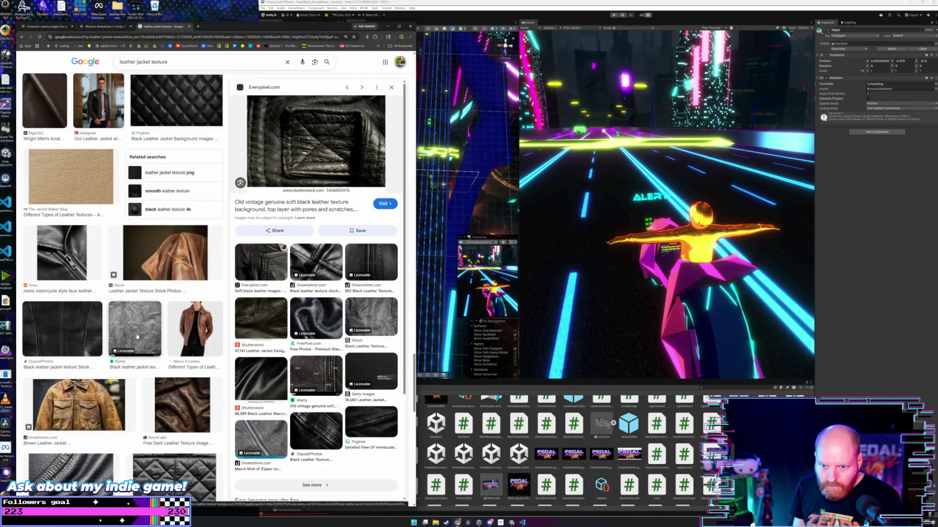
{"action": "left_click", "coordinate": [76, 338]}
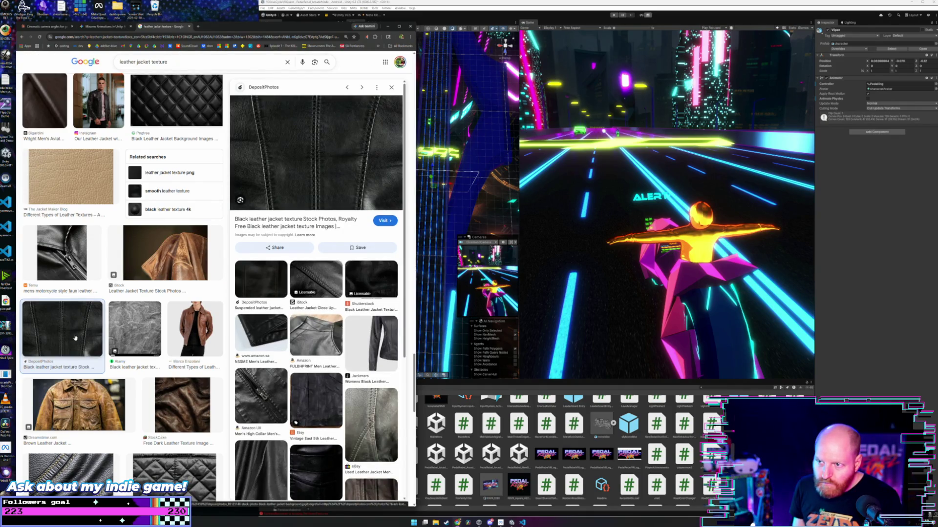
{"action": "scroll", "coordinate": [76, 338], "scroll_direction": "down", "scroll_amount": 5}
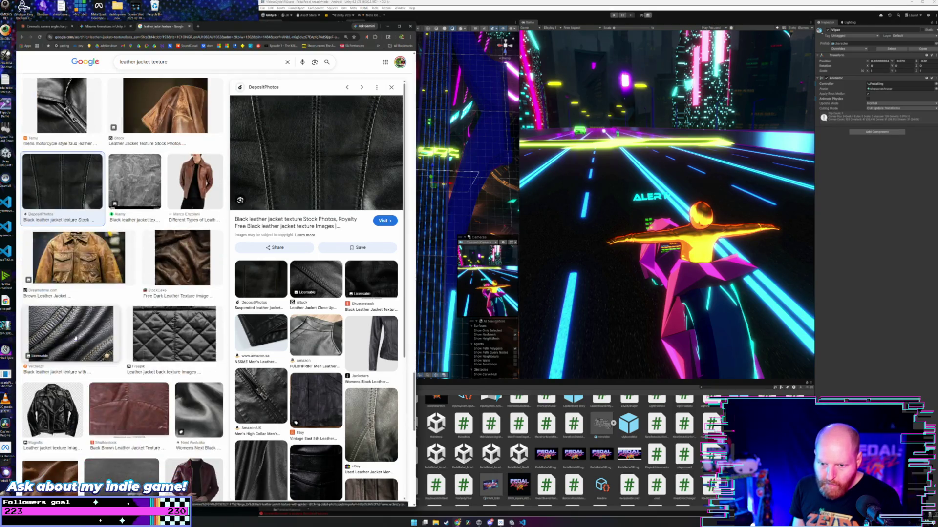
{"action": "scroll", "coordinate": [76, 337], "scroll_direction": "down", "scroll_amount": 2}
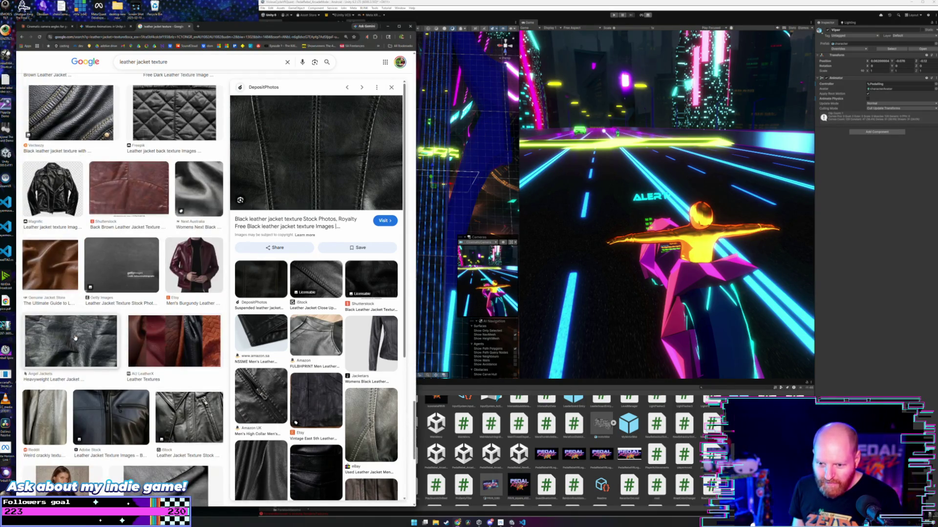
{"action": "scroll", "coordinate": [75, 337], "scroll_direction": "down", "scroll_amount": 1}
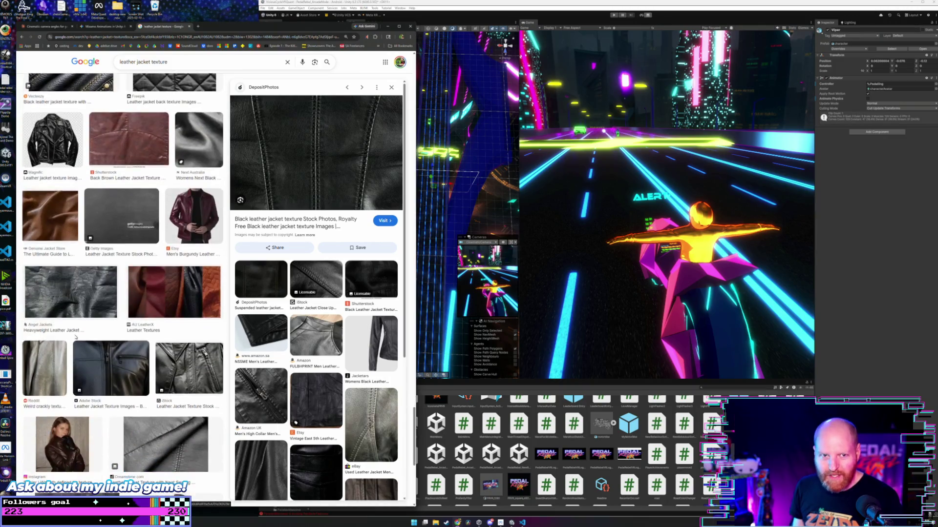
{"action": "scroll", "coordinate": [76, 338], "scroll_direction": "down", "scroll_amount": 6}
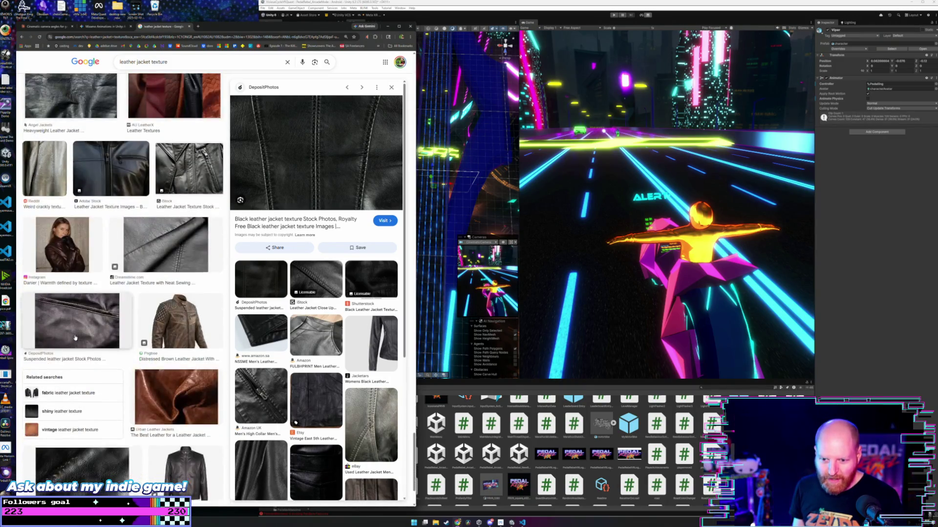
{"action": "scroll", "coordinate": [75, 337], "scroll_direction": "down", "scroll_amount": 3}
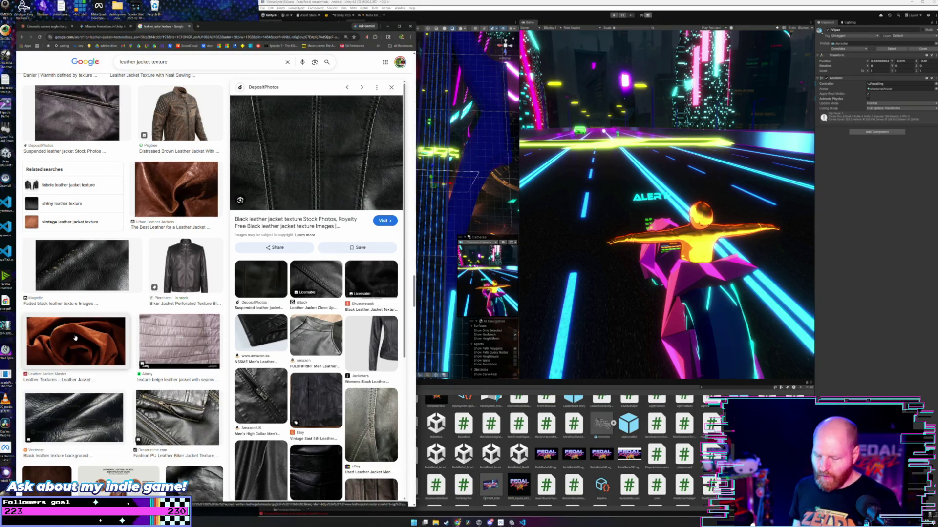
{"action": "scroll", "coordinate": [166, 336], "scroll_direction": "down", "scroll_amount": 5}
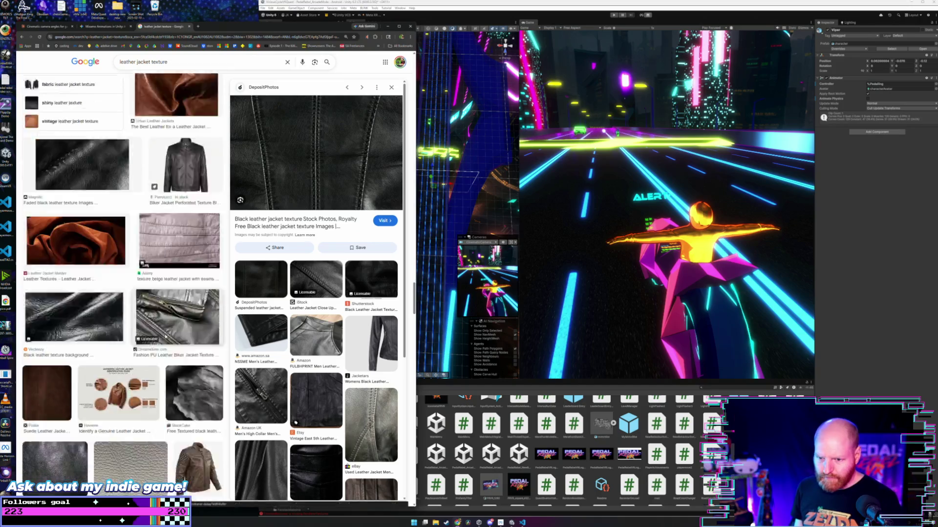
{"action": "scroll", "coordinate": [165, 336], "scroll_direction": "down", "scroll_amount": 2}
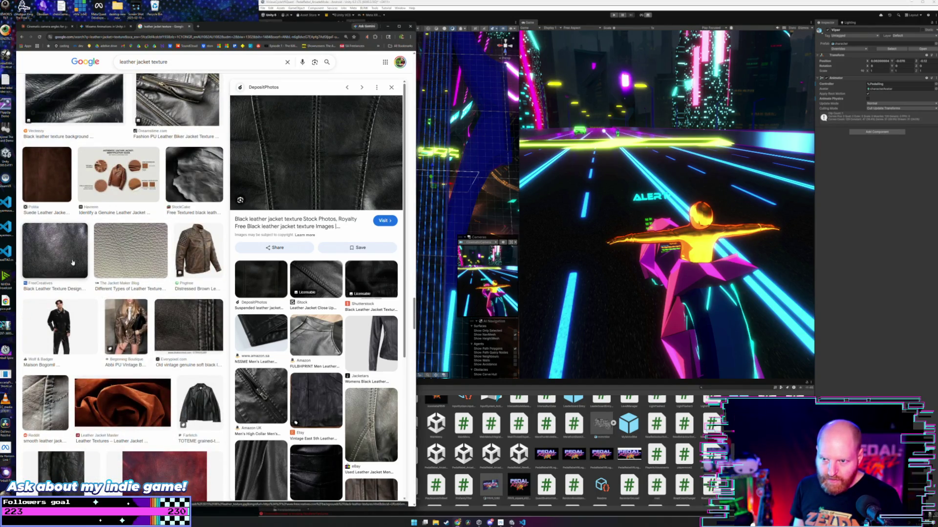
{"action": "scroll", "coordinate": [72, 262], "scroll_direction": "down", "scroll_amount": 4}
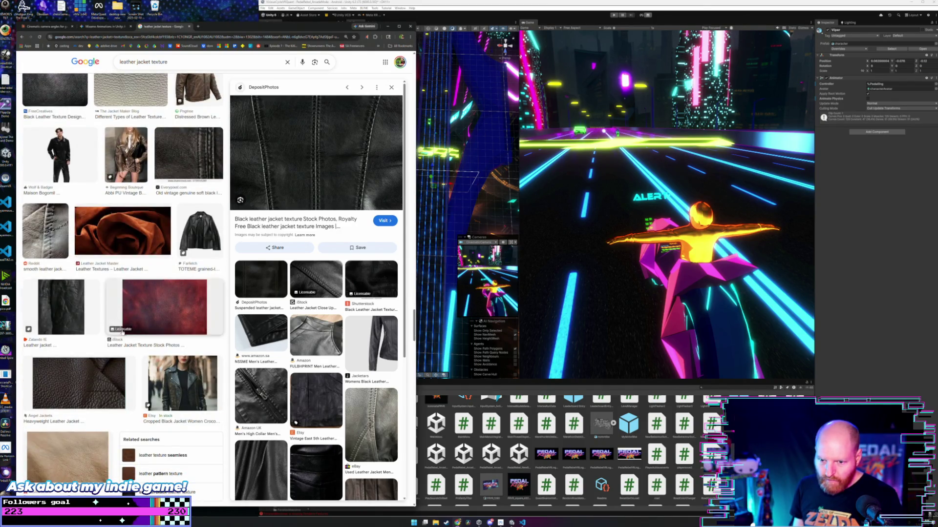
{"action": "scroll", "coordinate": [128, 340], "scroll_direction": "down", "scroll_amount": 8}
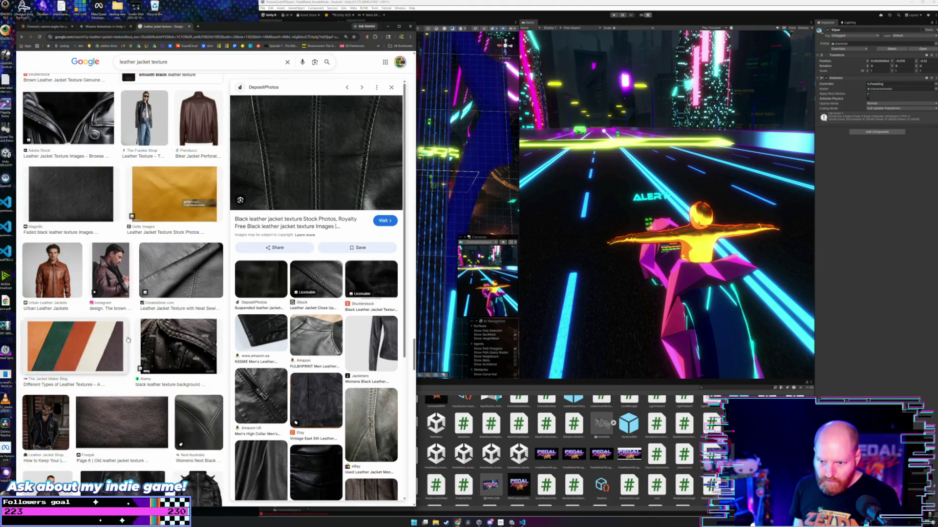
{"action": "scroll", "coordinate": [128, 340], "scroll_direction": "down", "scroll_amount": 2}
{"action": "scroll", "coordinate": [123, 339], "scroll_direction": "down", "scroll_amount": 5}
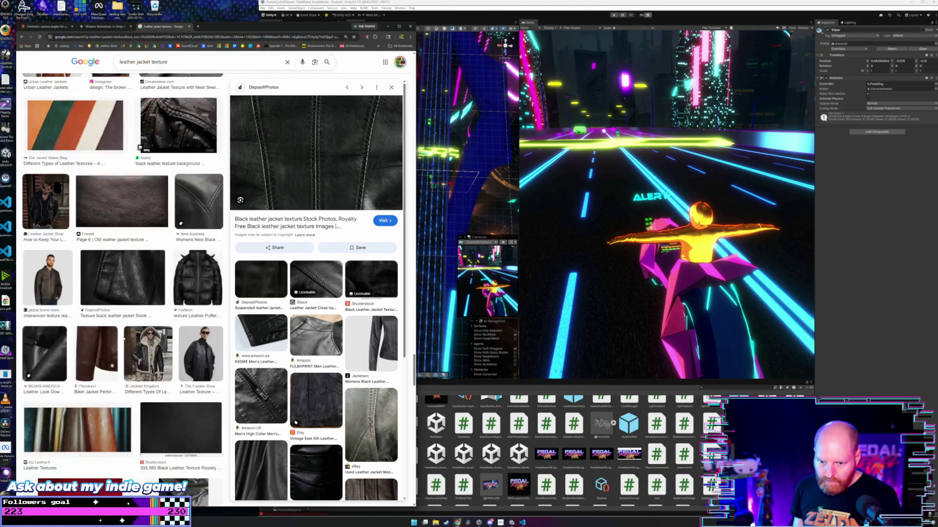
{"action": "scroll", "coordinate": [123, 339], "scroll_direction": "down", "scroll_amount": 8}
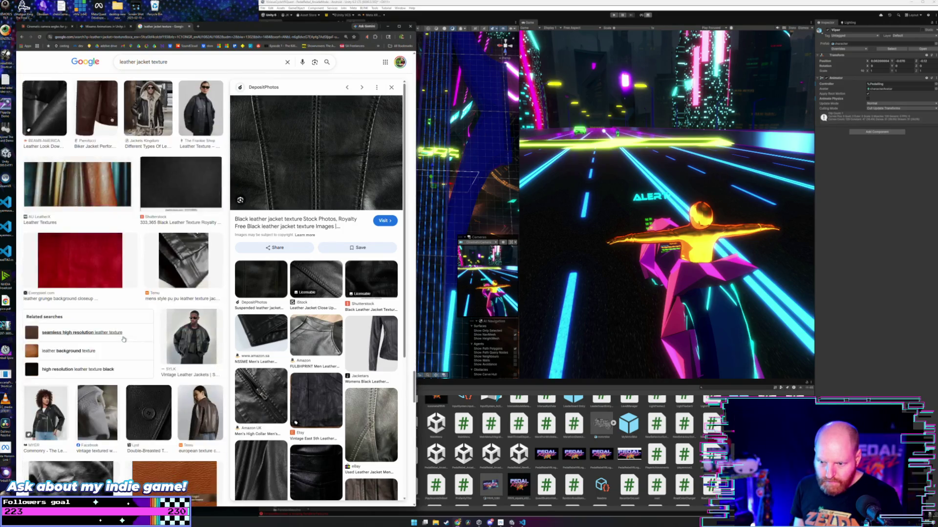
{"action": "scroll", "coordinate": [123, 339], "scroll_direction": "down", "scroll_amount": 3}
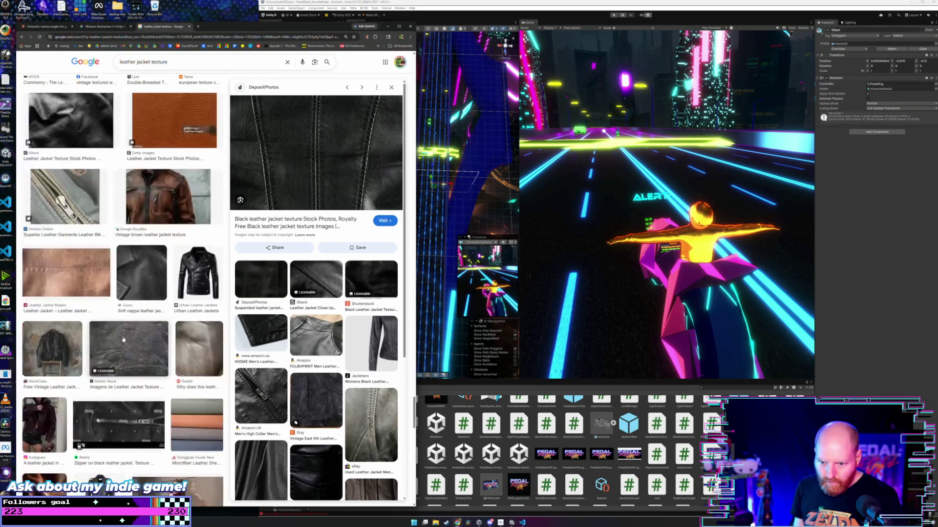
{"action": "scroll", "coordinate": [137, 223], "scroll_direction": "down", "scroll_amount": 5}
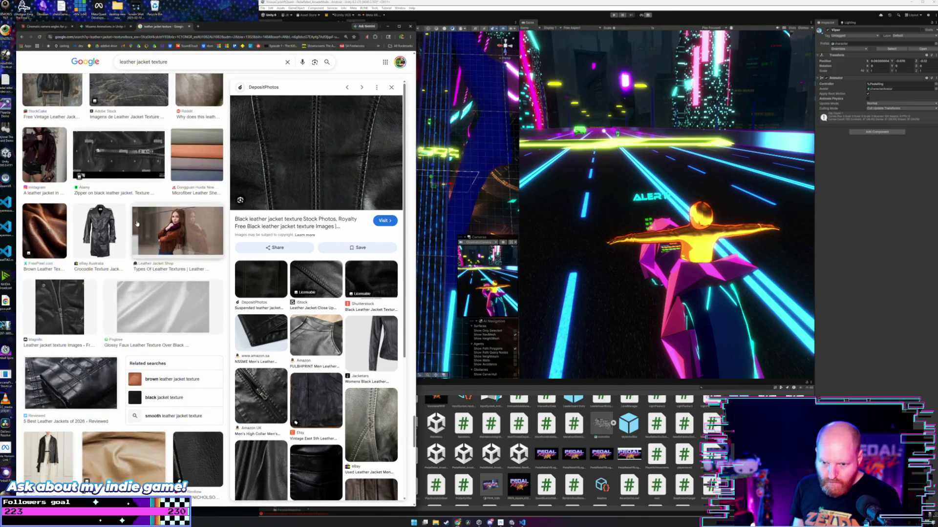
{"action": "scroll", "coordinate": [137, 223], "scroll_direction": "down", "scroll_amount": 5}
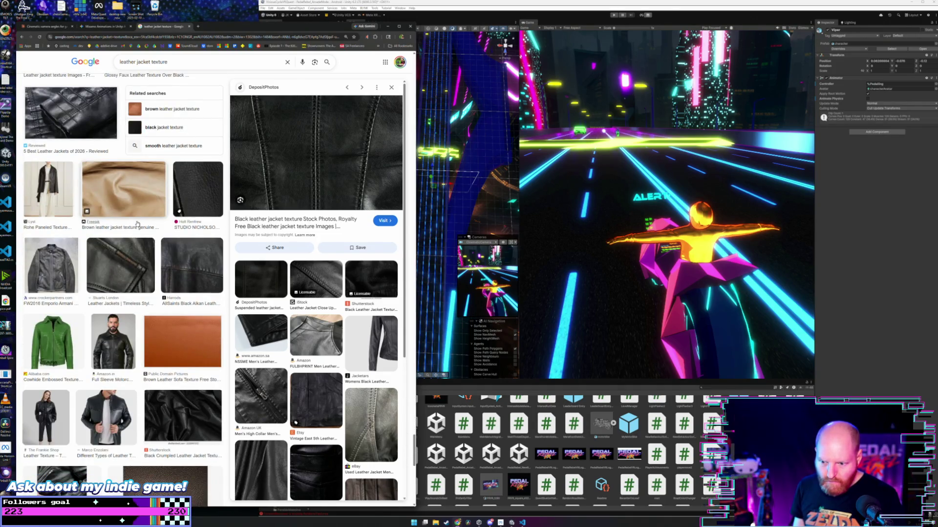
{"action": "scroll", "coordinate": [137, 224], "scroll_direction": "down", "scroll_amount": 3}
{"action": "scroll", "coordinate": [290, 388], "scroll_direction": "down", "scroll_amount": 3}
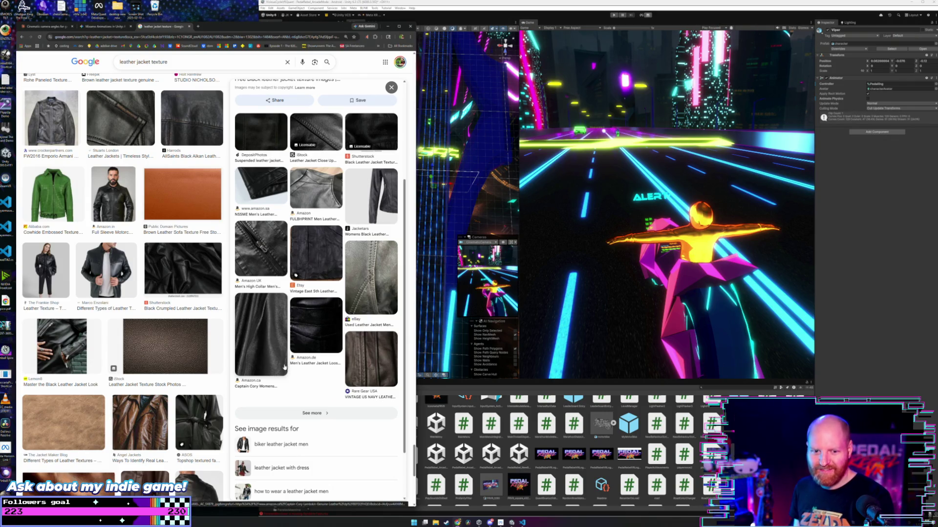
{"action": "left_click", "coordinate": [183, 268]}
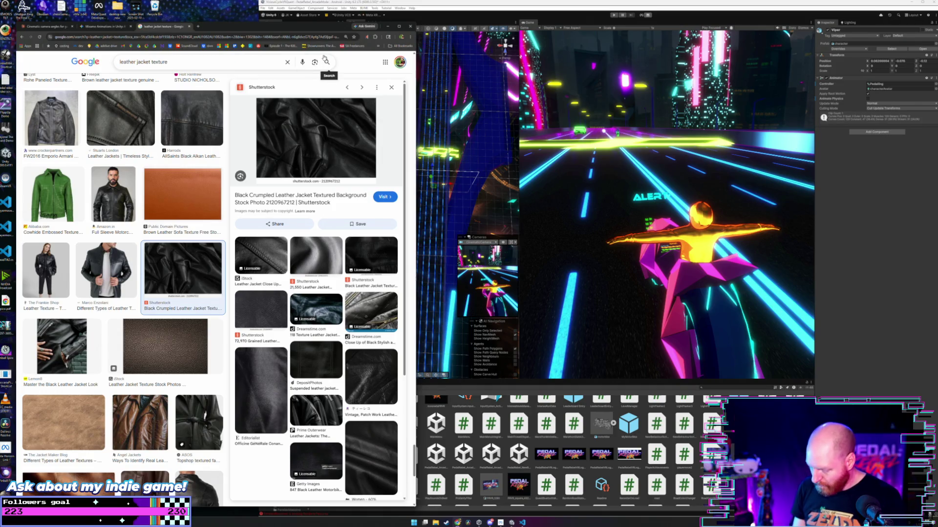
- Snip the crumpled leather preview image with the region screenshot tool
{"action": "key", "text": "super+shift+s"}
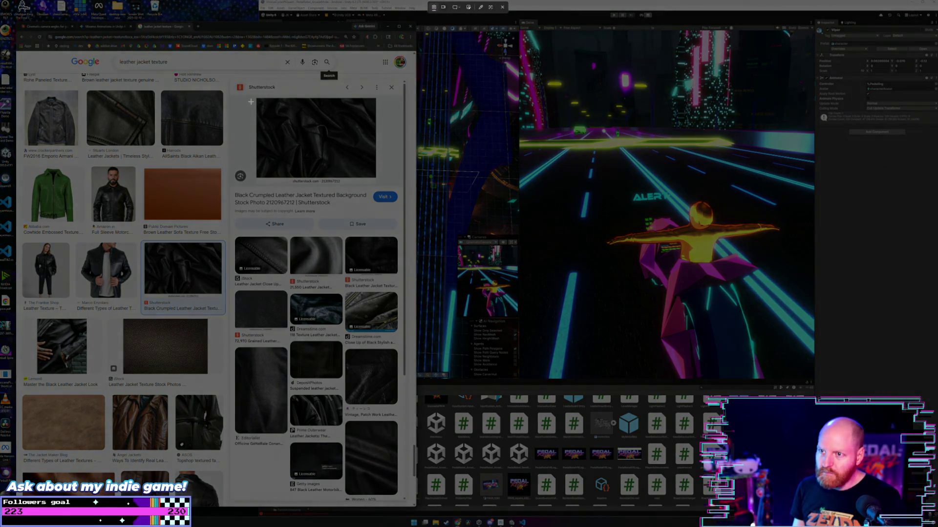
{"action": "left_click_drag", "start_coordinate": [256, 98], "coordinate": [376, 178]}
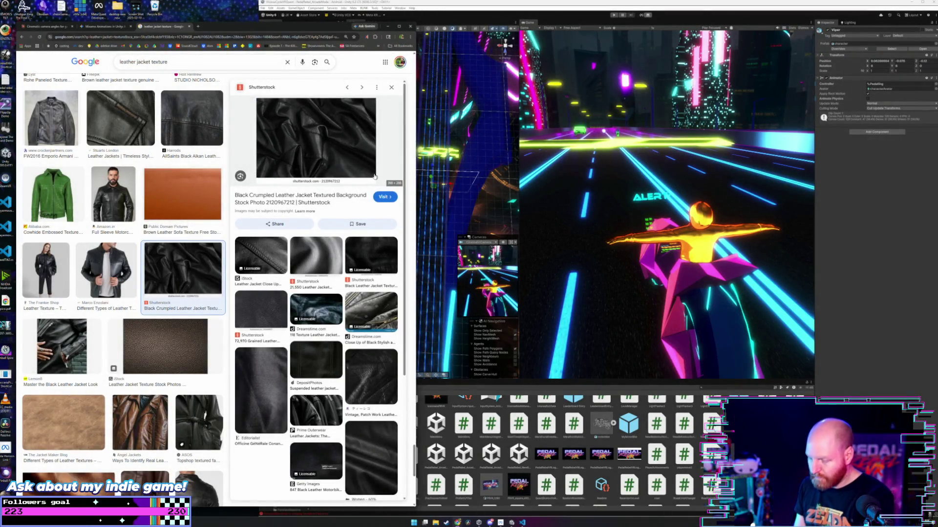
{"action": "key", "text": "super+shift+s"}
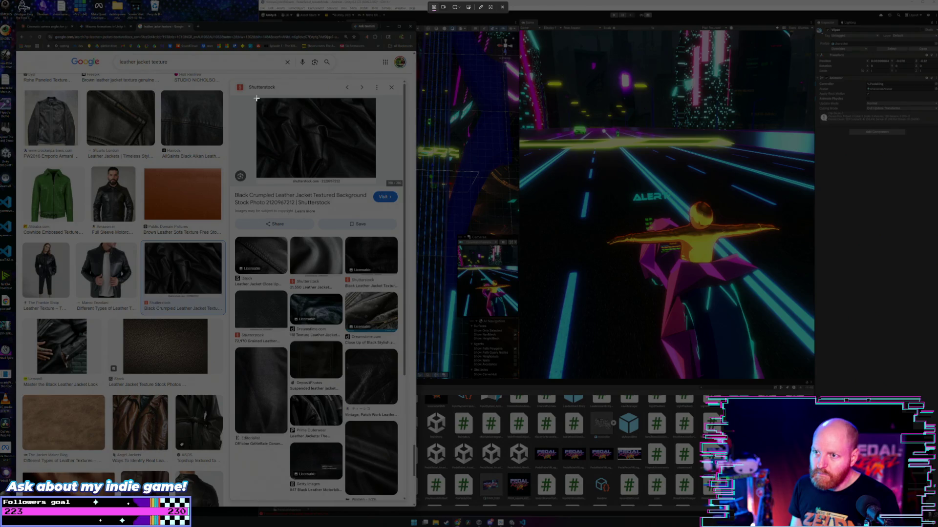
{"action": "left_click_drag", "start_coordinate": [256, 98], "coordinate": [376, 179]}
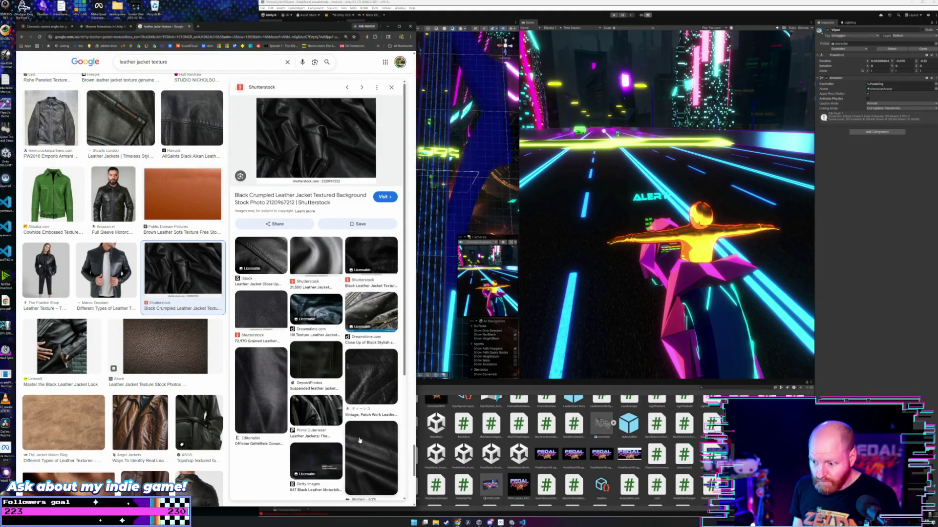
- Enlarge the black leather jacket image, snip it, and bring Unity back to the front
{"action": "scroll", "coordinate": [363, 352], "scroll_direction": "down", "scroll_amount": 3}
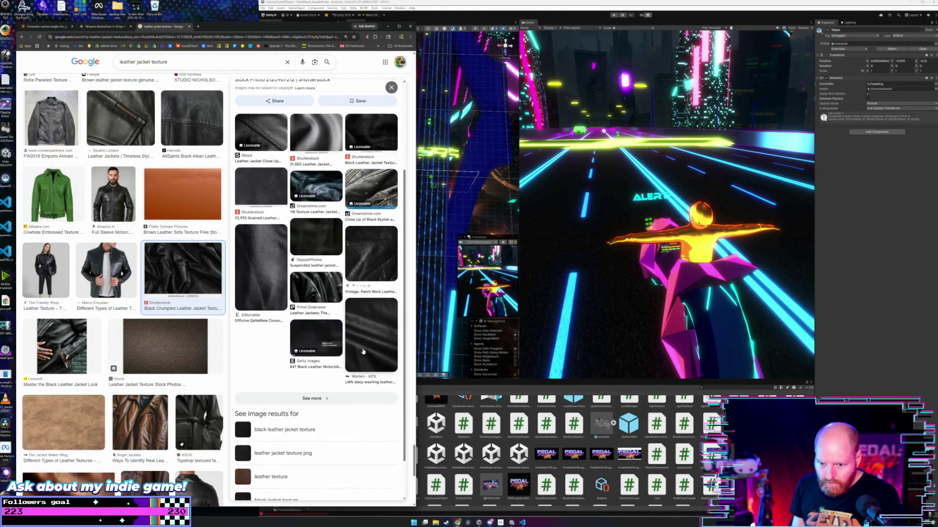
{"action": "scroll", "coordinate": [363, 352], "scroll_direction": "down", "scroll_amount": 1}
{"action": "scroll", "coordinate": [177, 361], "scroll_direction": "down", "scroll_amount": 2}
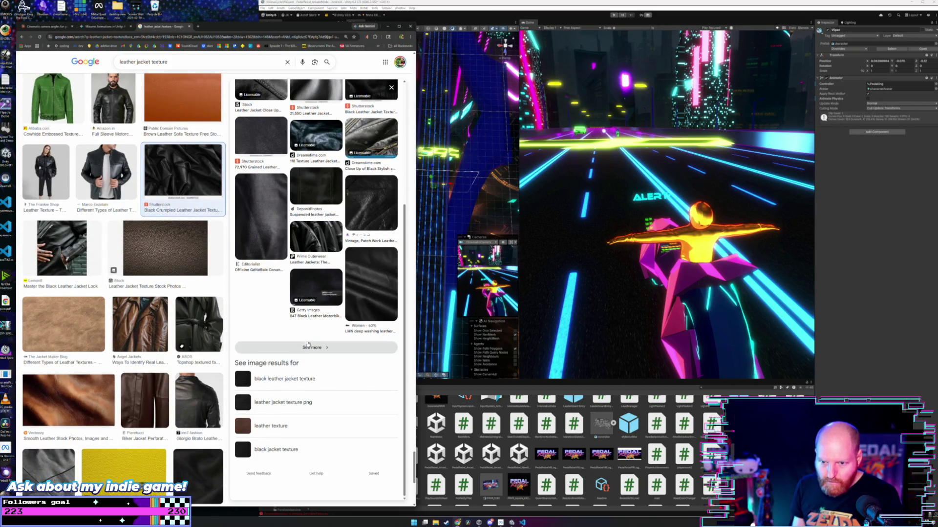
{"action": "left_click", "coordinate": [372, 309]}
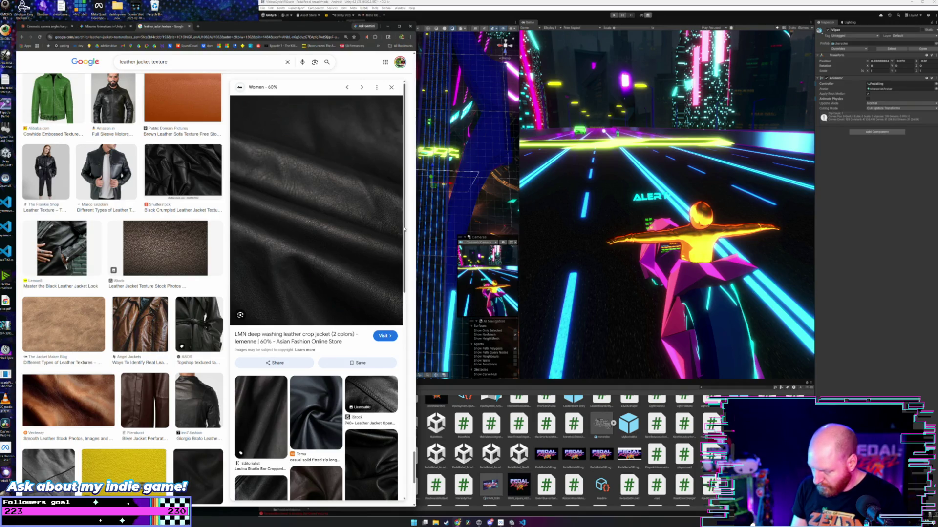
{"action": "key", "text": "super+shift+s"}
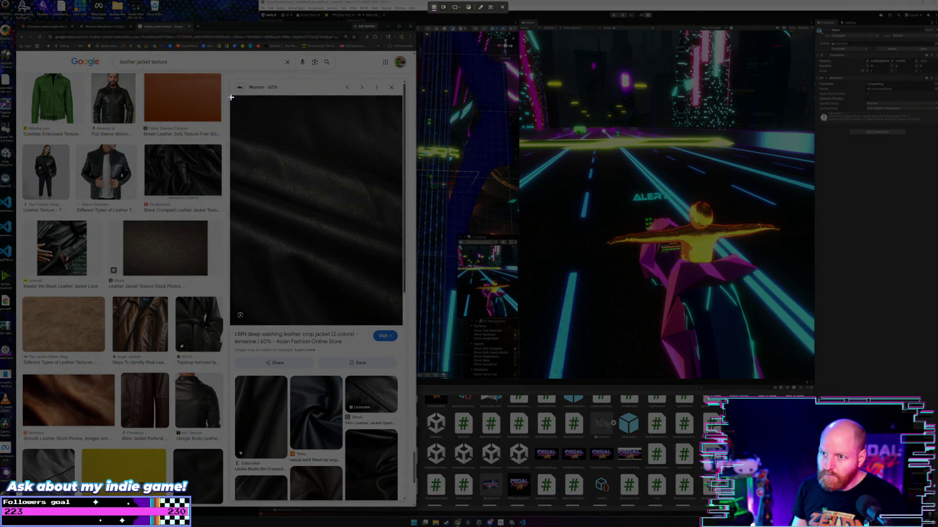
{"action": "mouse_move", "coordinate": [231, 96]}
{"action": "left_mouse_down"}
{"action": "mouse_move", "coordinate": [346, 279]}
{"action": "mouse_move", "coordinate": [400, 311]}
{"action": "left_mouse_up"}
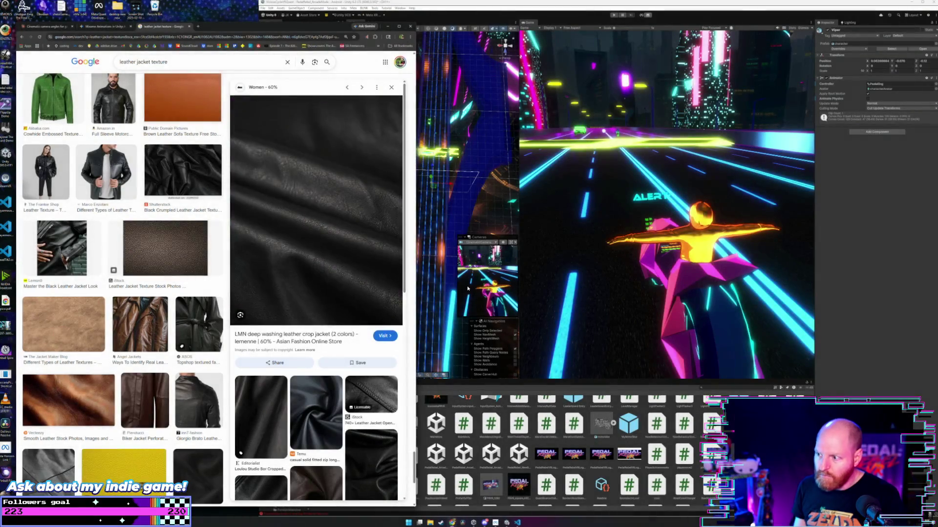
{"action": "left_click", "coordinate": [478, 7]}
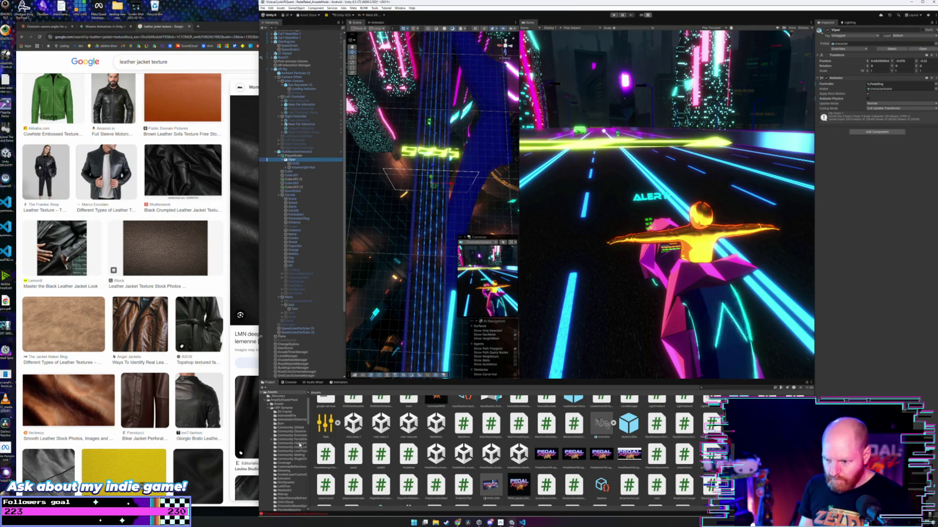
- Show the Grid Textures folder contents in the Project window, moving down from _Presets
{"action": "scroll", "coordinate": [293, 442], "scroll_direction": "down", "scroll_amount": 5}
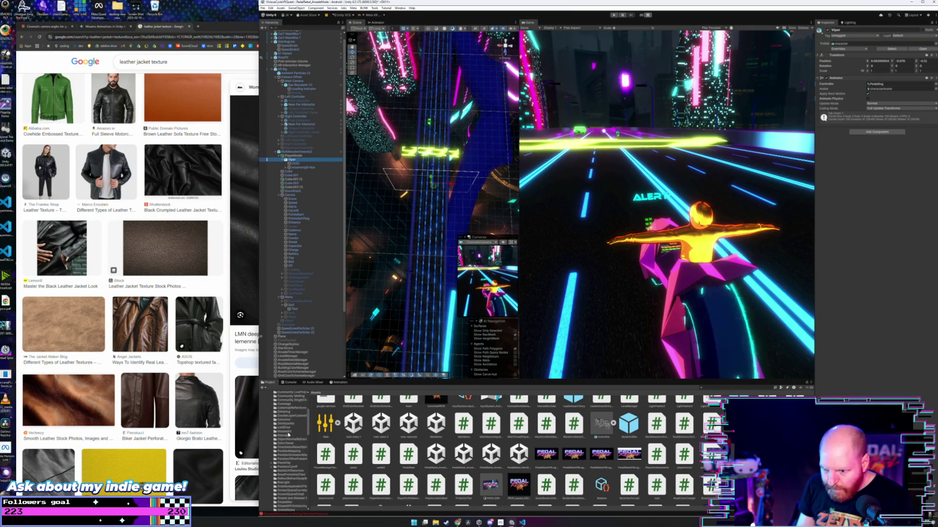
{"action": "scroll", "coordinate": [290, 440], "scroll_direction": "down", "scroll_amount": 10}
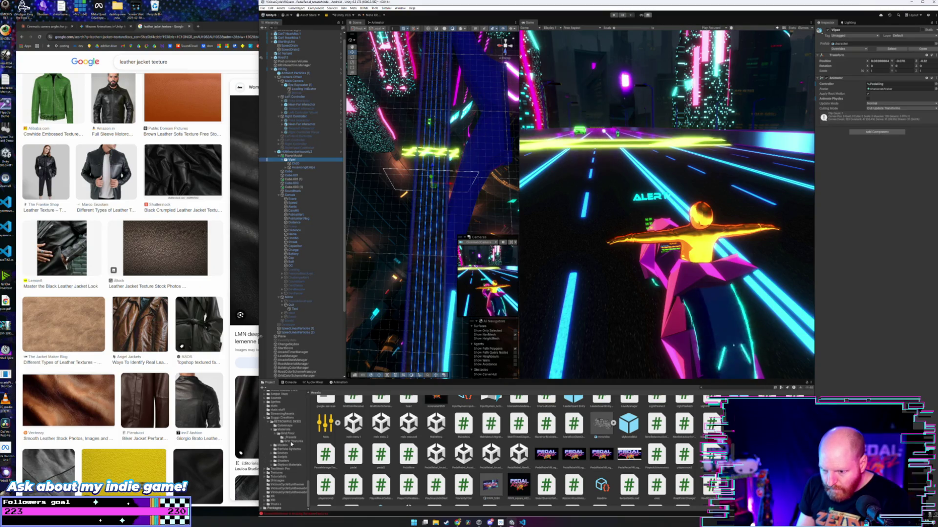
{"action": "left_click", "coordinate": [292, 437]}
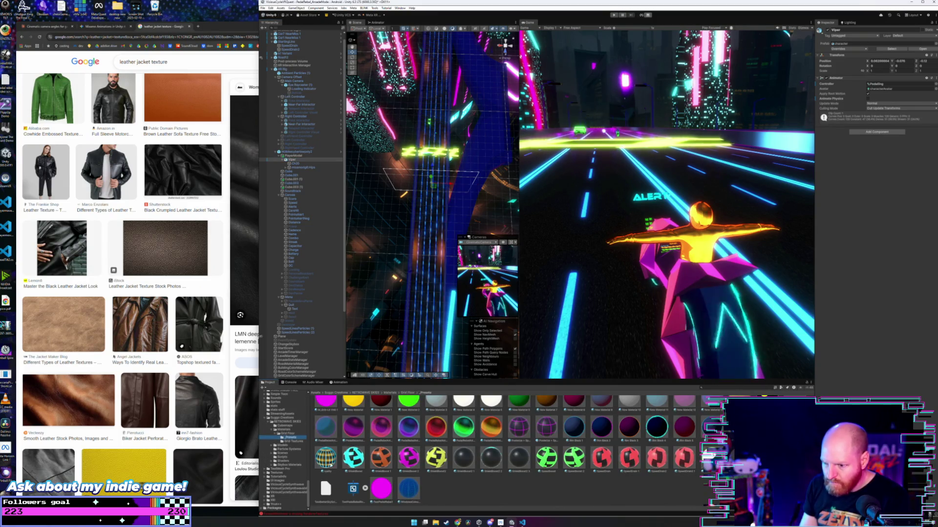
{"action": "key", "text": "Down"}
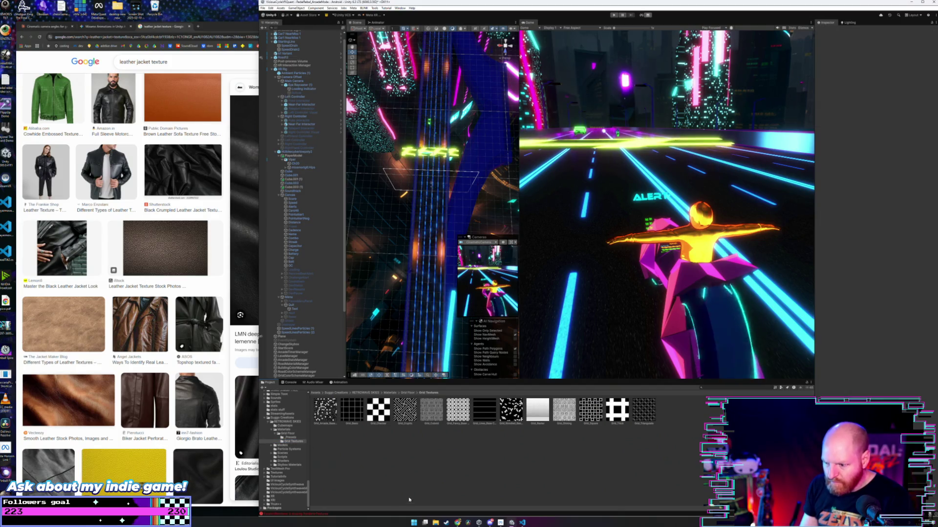
{"action": "left_click", "coordinate": [435, 522]}
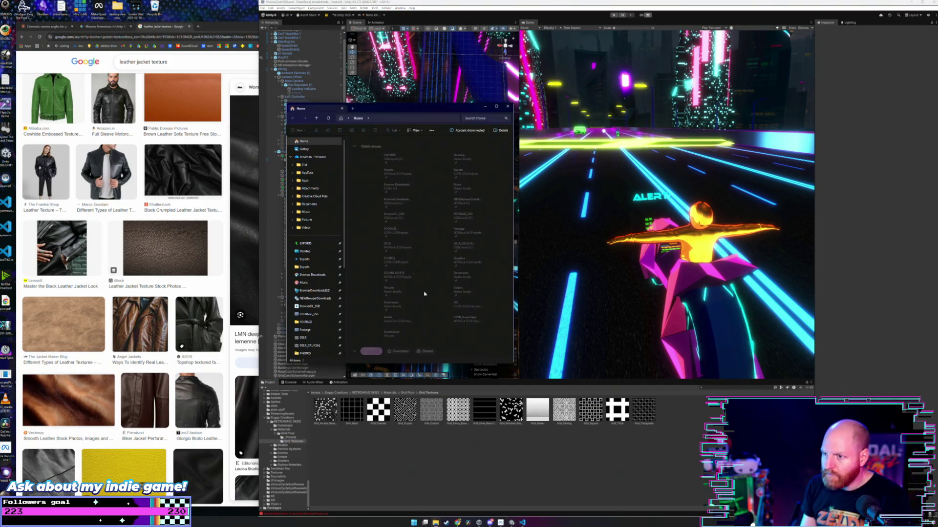
- Navigate File Explorer to the Pictures > Screenshots folder
{"action": "left_click_drag", "start_coordinate": [395, 111], "coordinate": [294, 66]}
{"action": "scroll", "coordinate": [215, 205], "scroll_direction": "down", "scroll_amount": 5}
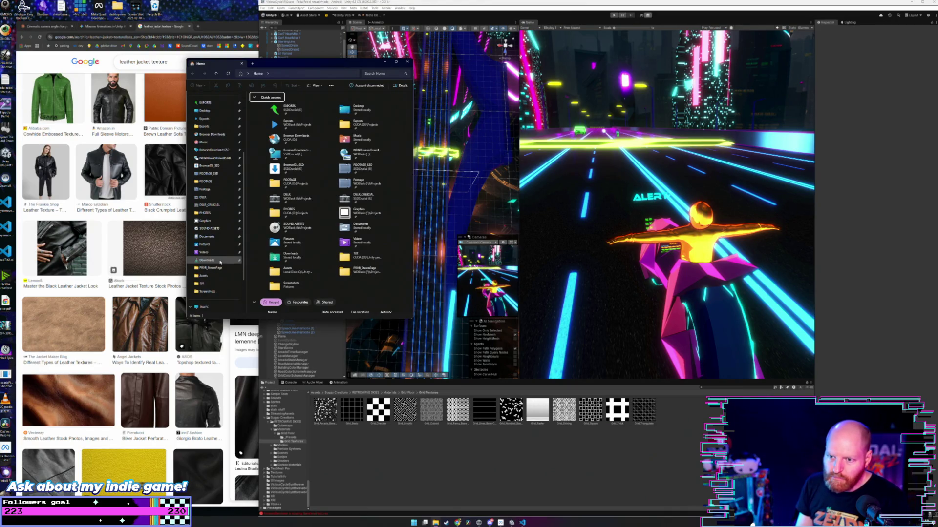
{"action": "left_click", "coordinate": [207, 260]}
{"action": "left_click", "coordinate": [215, 244]}
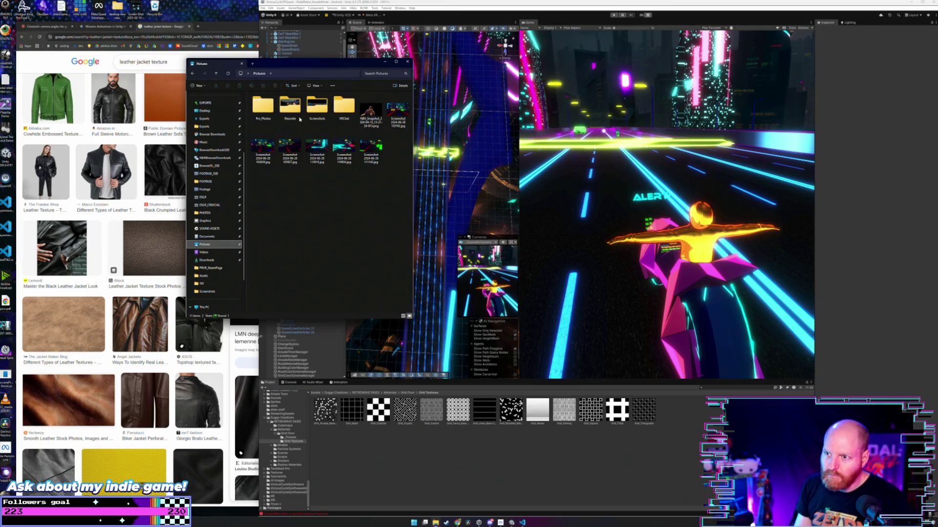
{"action": "double_click", "coordinate": [317, 105]}
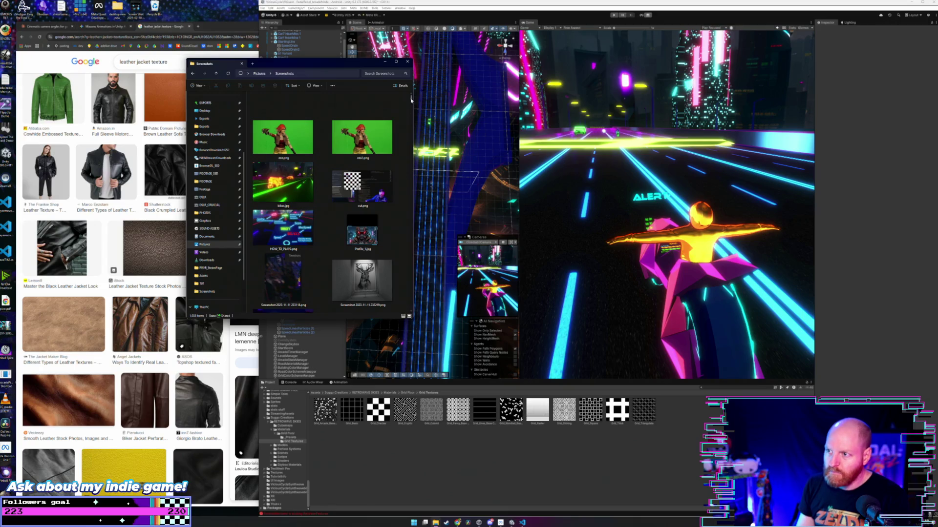
- Import the two leather screenshots into Unity's Grid Textures folder
{"action": "left_click_drag", "start_coordinate": [412, 98], "coordinate": [417, 311]}
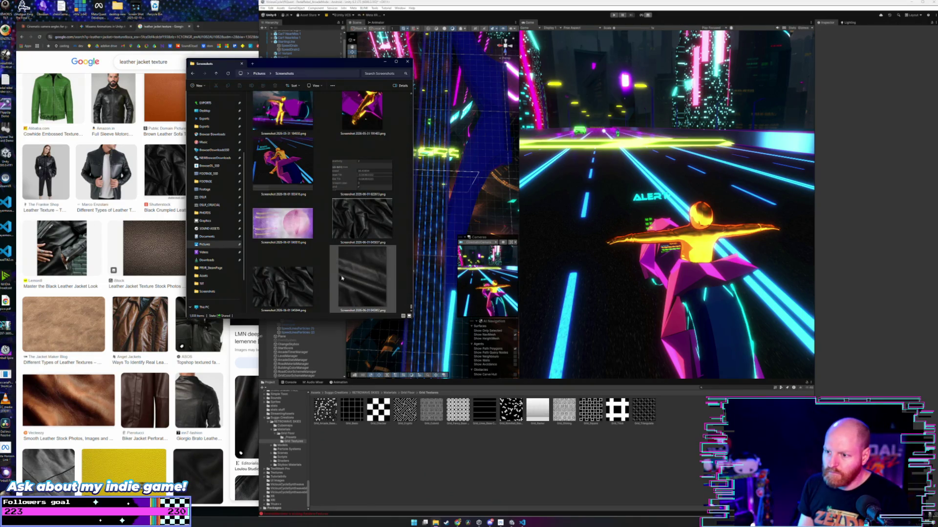
{"action": "left_click", "coordinate": [284, 287]}
{"action": "left_click", "coordinate": [363, 281], "text": "ctrl"}
{"action": "left_click_drag", "start_coordinate": [283, 287], "coordinate": [360, 429]}
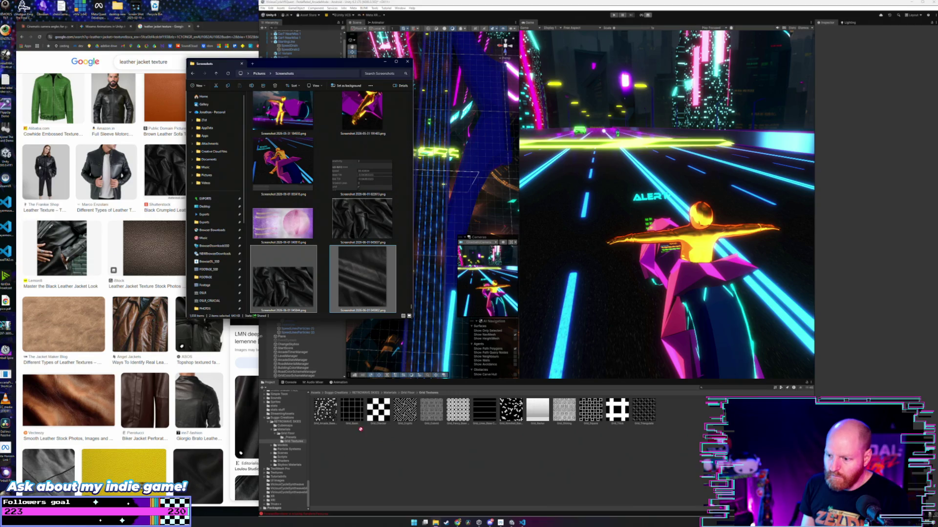
{"action": "left_click", "coordinate": [386, 441]}
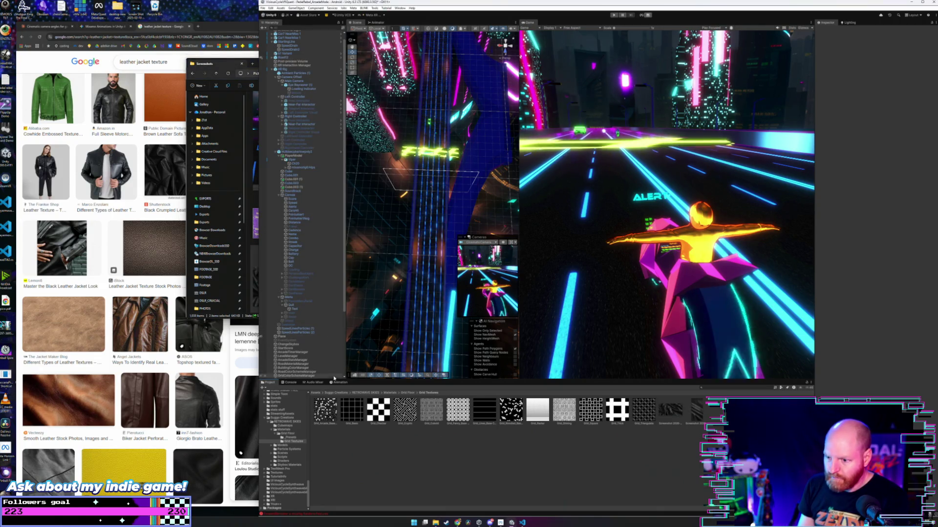
- Duplicate the orange rider material in the _Presets folder
{"action": "left_click", "coordinate": [289, 438]}
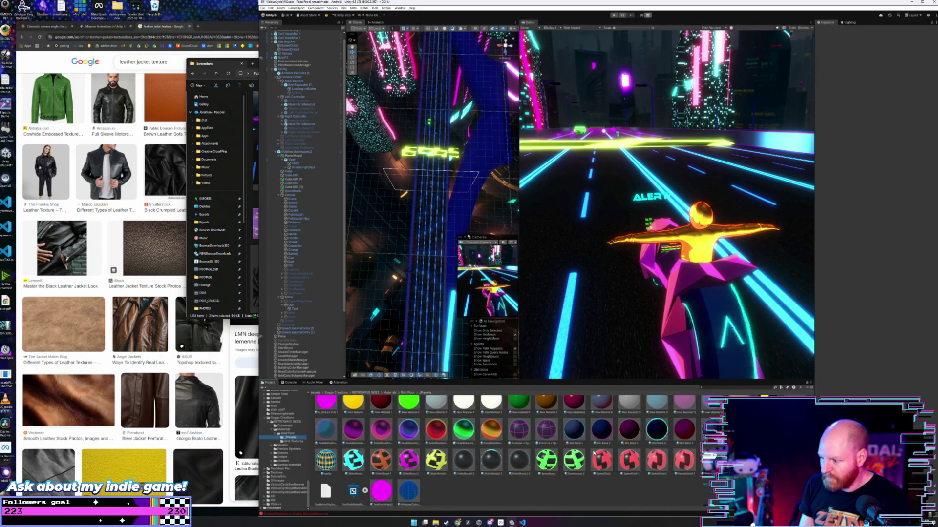
{"action": "left_click", "coordinate": [490, 426]}
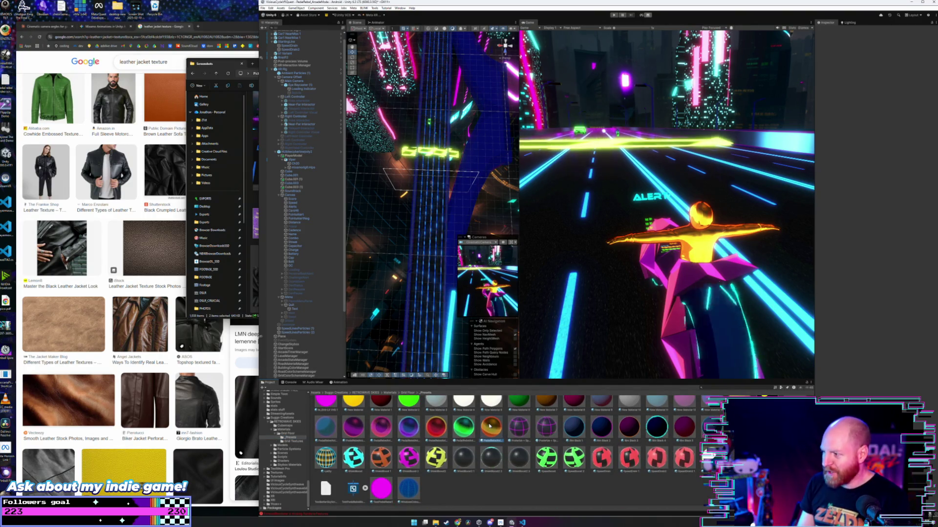
{"action": "key", "text": "ctrl+d"}
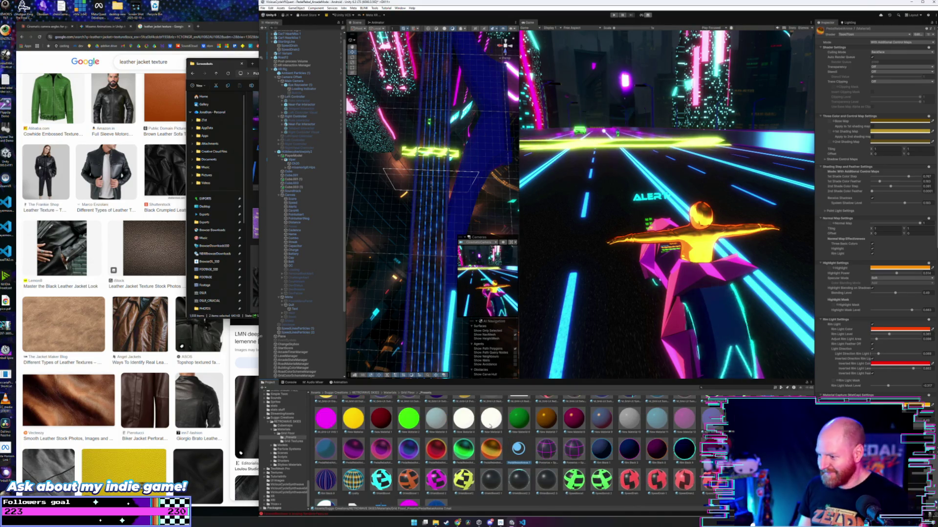
{"action": "left_click", "coordinate": [495, 453]}
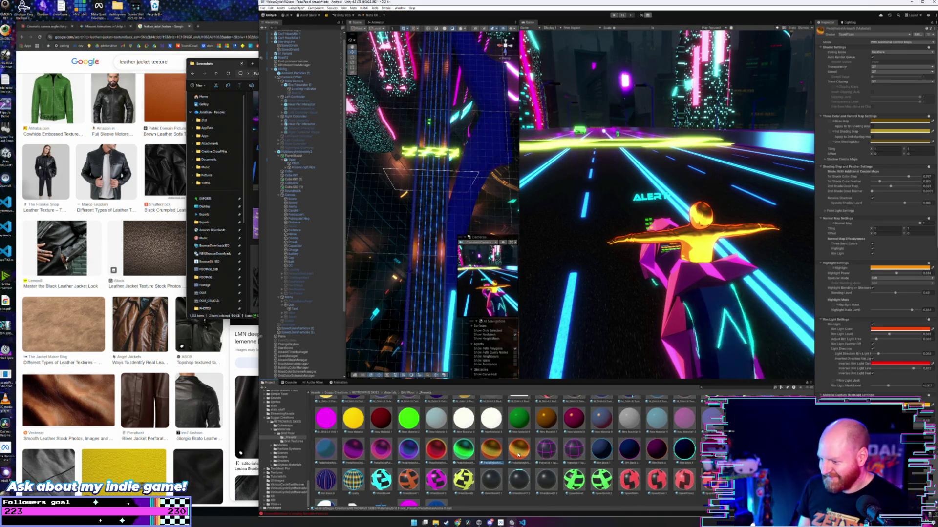
{"action": "left_click", "coordinate": [518, 455]}
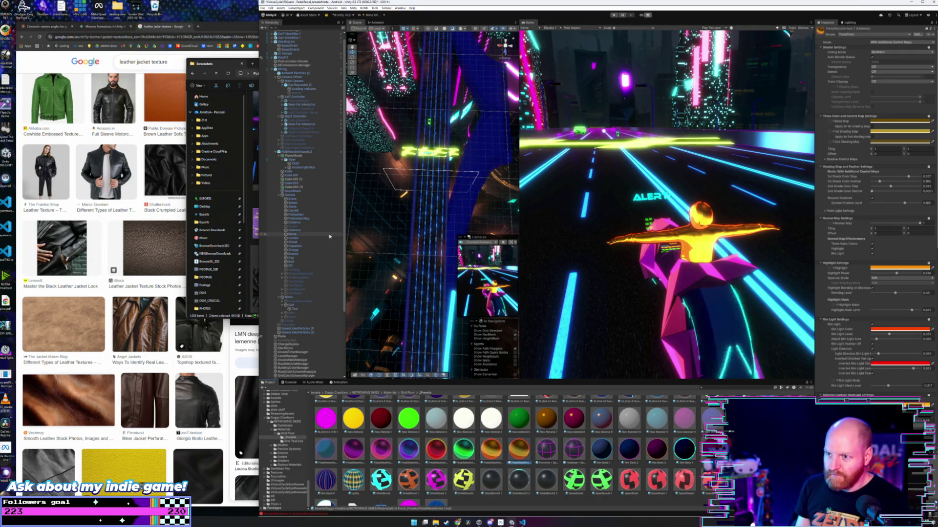
- Select Ch20 under Viper and expand its PedalRebelAnime 7 material settings
{"action": "left_click", "coordinate": [292, 161]}
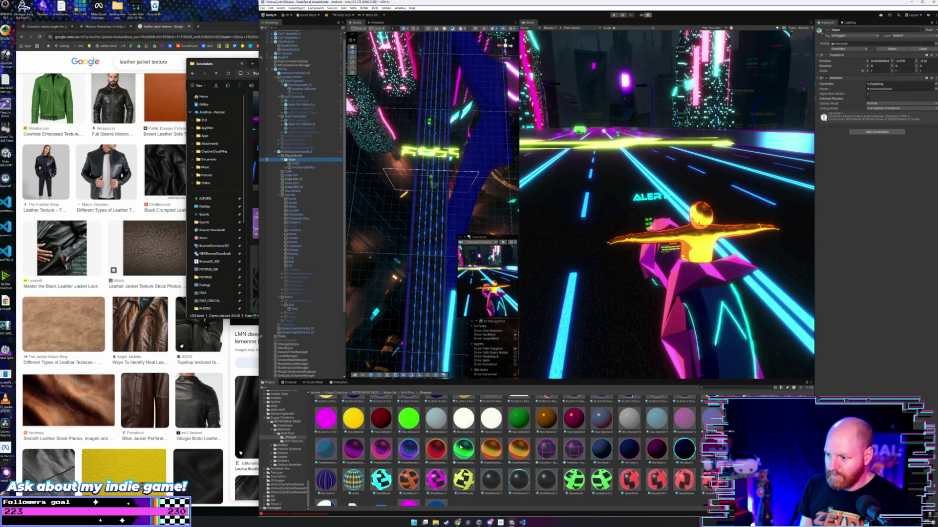
{"action": "left_click", "coordinate": [520, 453]}
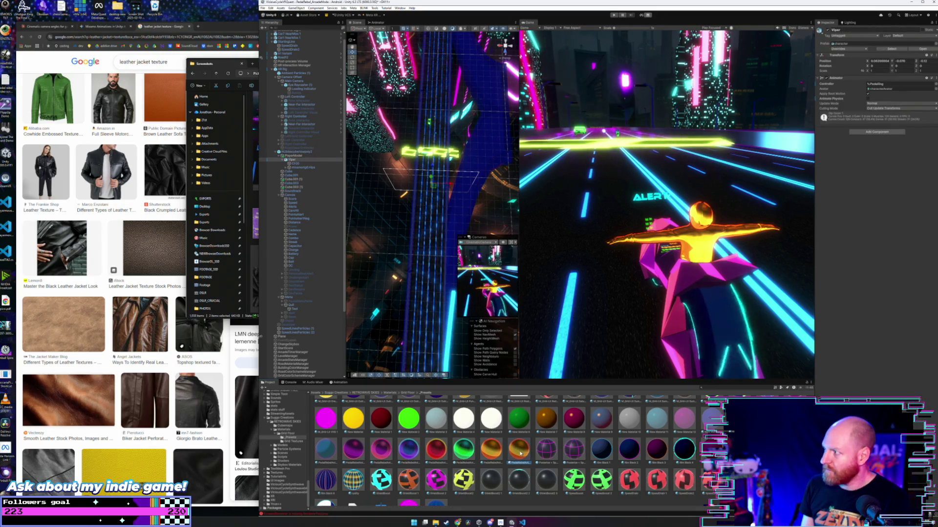
{"action": "left_click", "coordinate": [294, 163]}
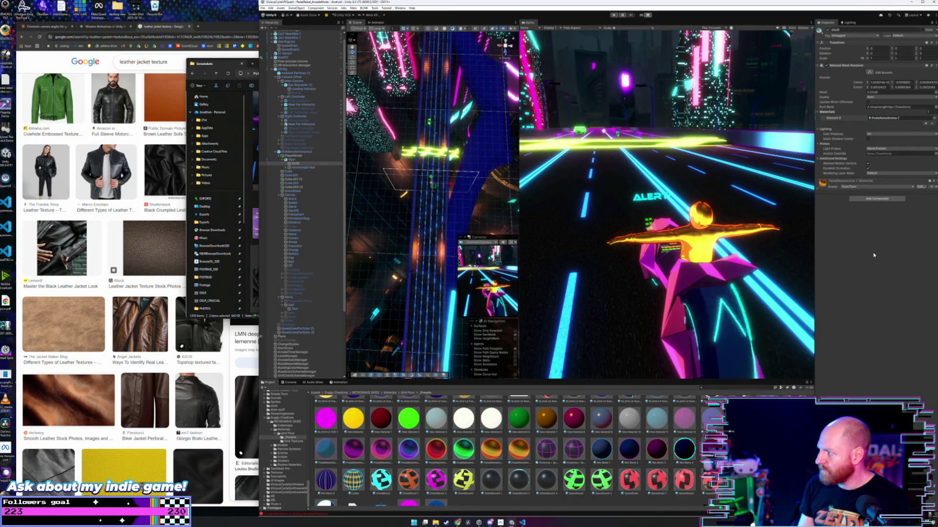
{"action": "left_click", "coordinate": [288, 442]}
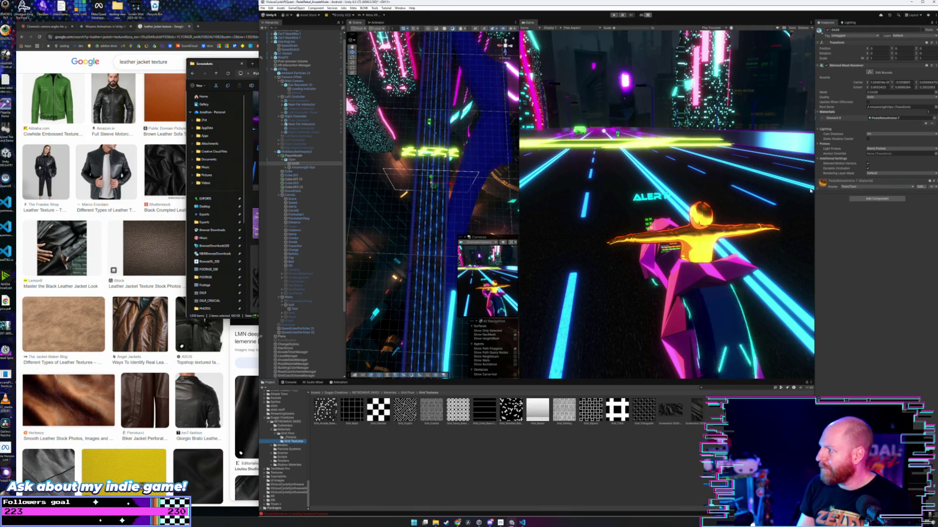
{"action": "left_click", "coordinate": [830, 185]}
{"action": "scroll", "coordinate": [869, 220], "scroll_direction": "down", "scroll_amount": 1}
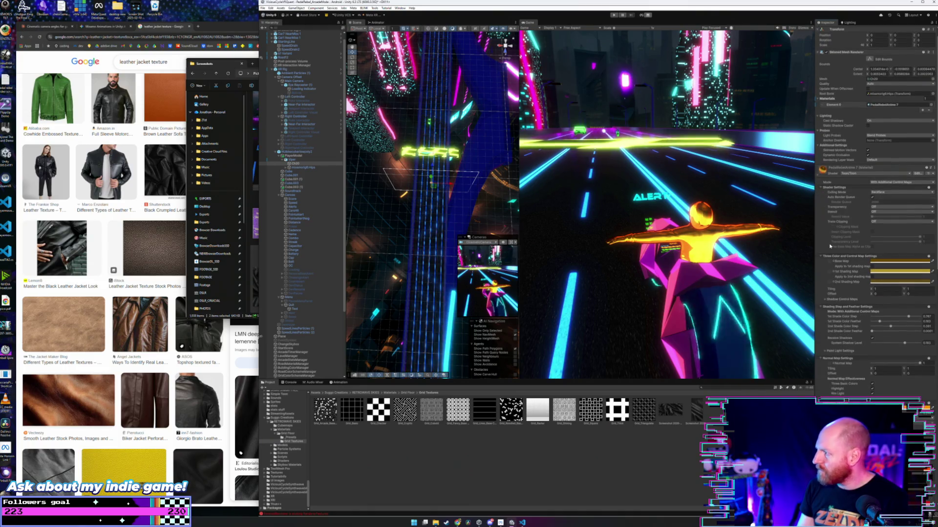
{"action": "scroll", "coordinate": [874, 274], "scroll_direction": "down", "scroll_amount": 3}
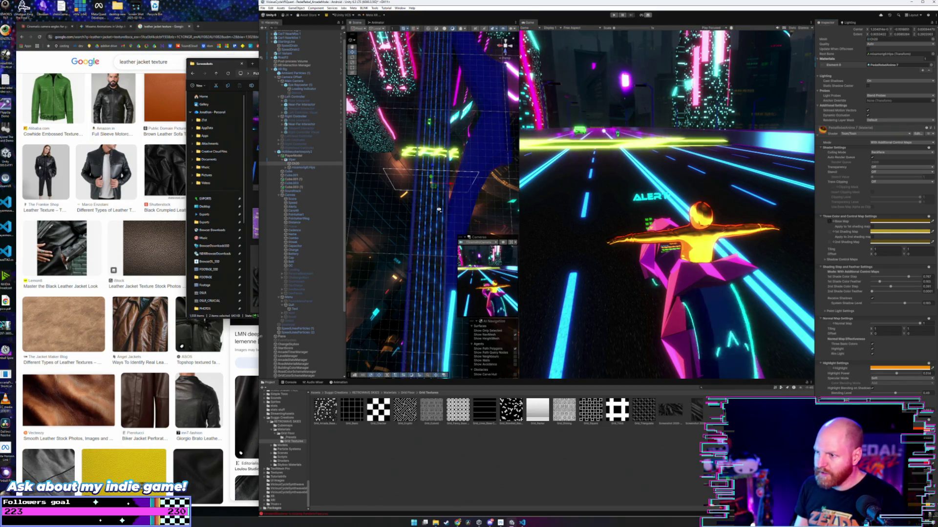
- Frame the rider and move the screenshot texture into the 1st Shading Map slot
{"action": "left_click_drag", "start_coordinate": [439, 185], "coordinate": [439, 205]}
{"action": "key", "text": "f"}
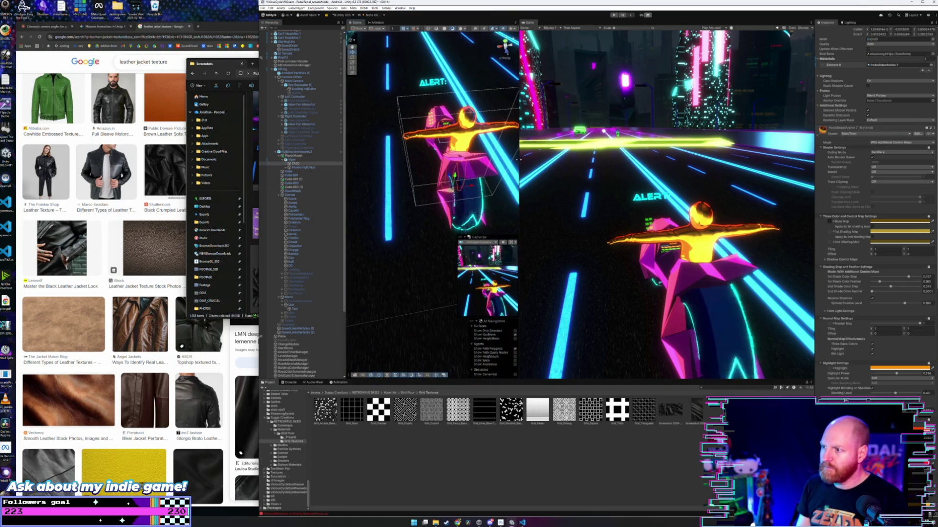
{"action": "left_click_drag", "start_coordinate": [519, 170], "coordinate": [787, 170]}
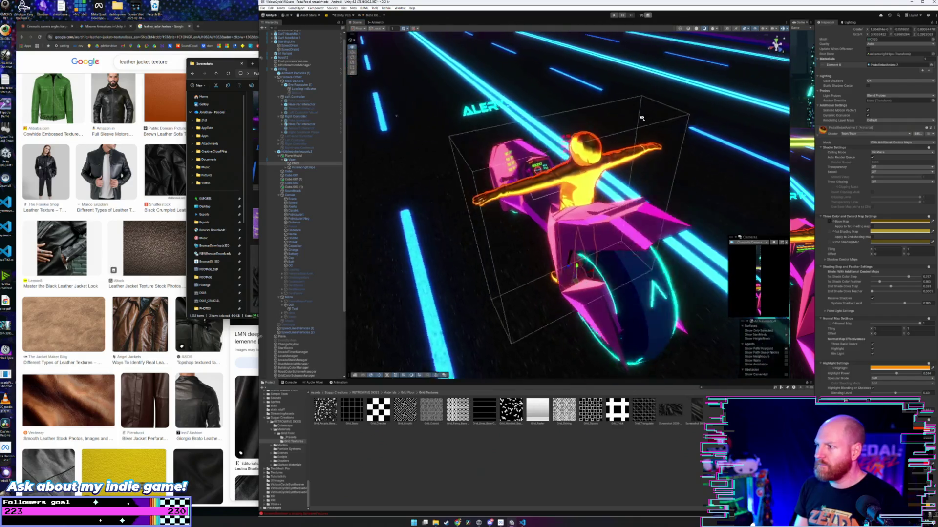
{"action": "mouse_move", "coordinate": [724, 110]}
{"action": "left_mouse_down"}
{"action": "mouse_move", "coordinate": [787, 107]}
{"action": "mouse_move", "coordinate": [794, 114]}
{"action": "left_mouse_up"}
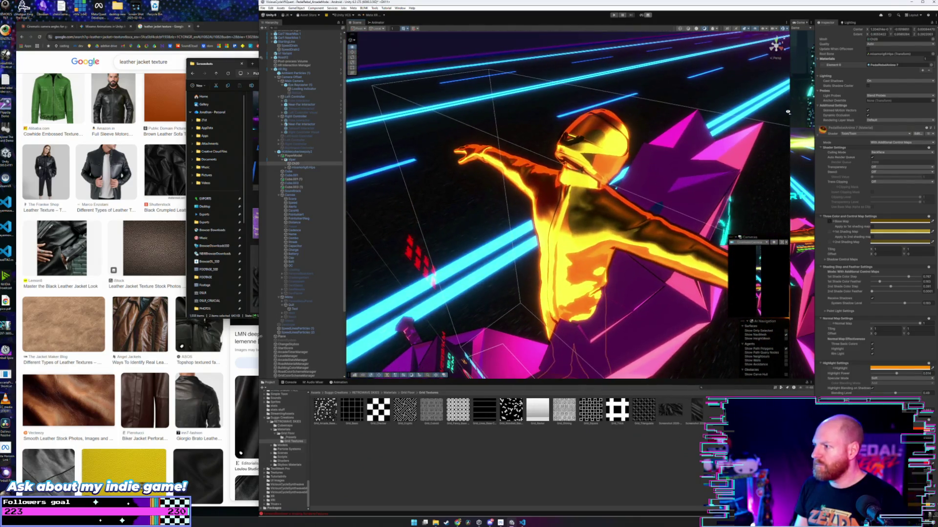
{"action": "left_click", "coordinate": [831, 223]}
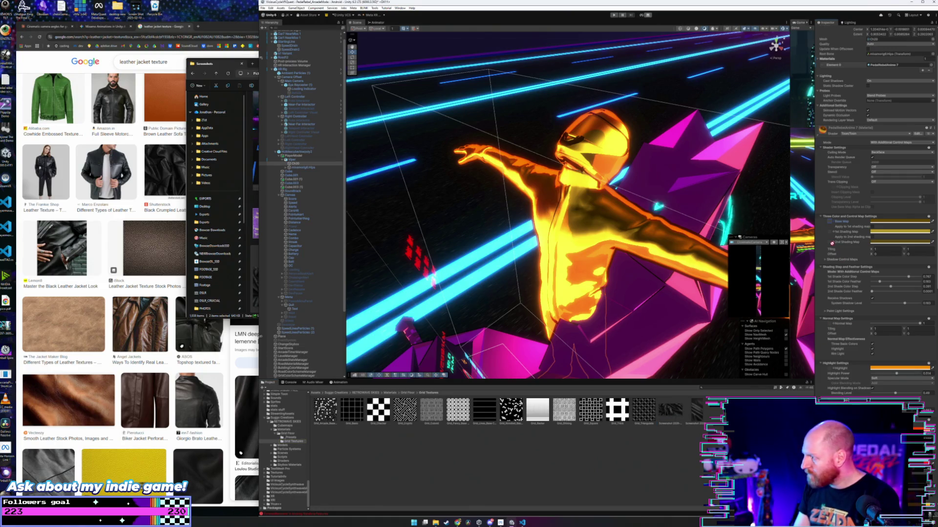
{"action": "left_click_drag", "start_coordinate": [827, 242], "coordinate": [828, 233]}
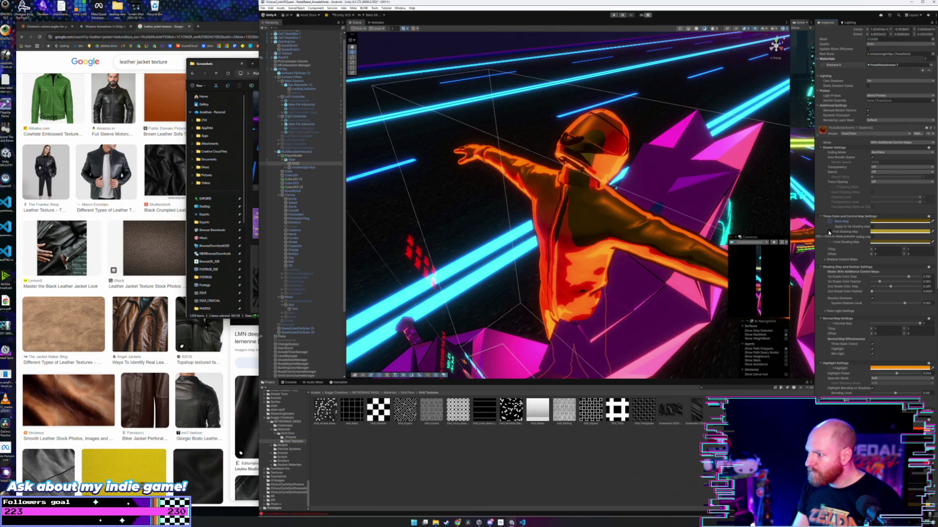
- Edit the 1st Shading Map's Tiling X and Y and toggle Apply to 2nd shading map
{"action": "left_click", "coordinate": [886, 249]}
{"action": "type", "text": "1.56"}
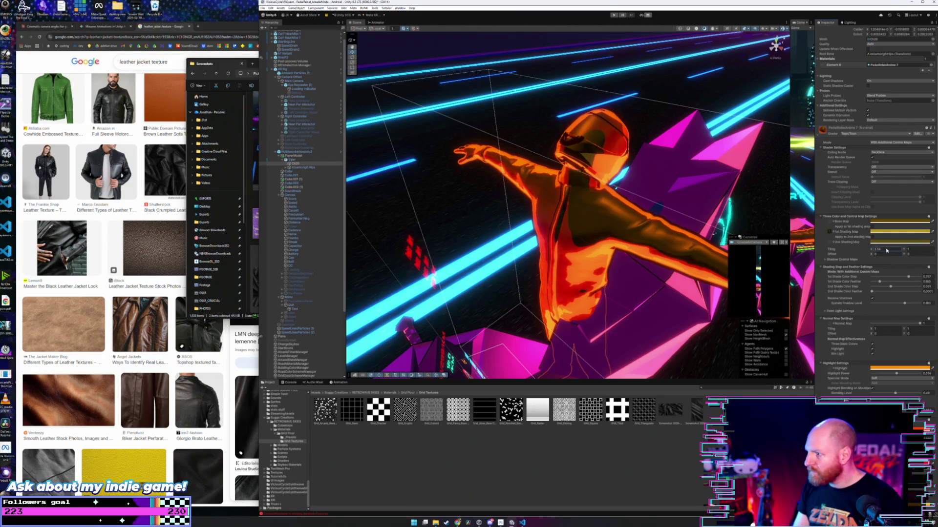
{"action": "type", "text": "4.83"}
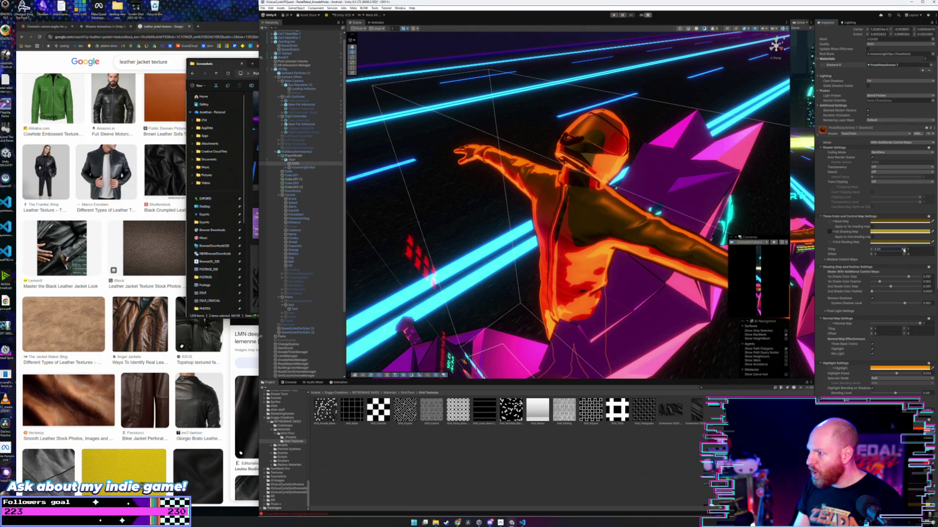
{"action": "left_click_drag", "start_coordinate": [904, 250], "coordinate": [9, 247]}
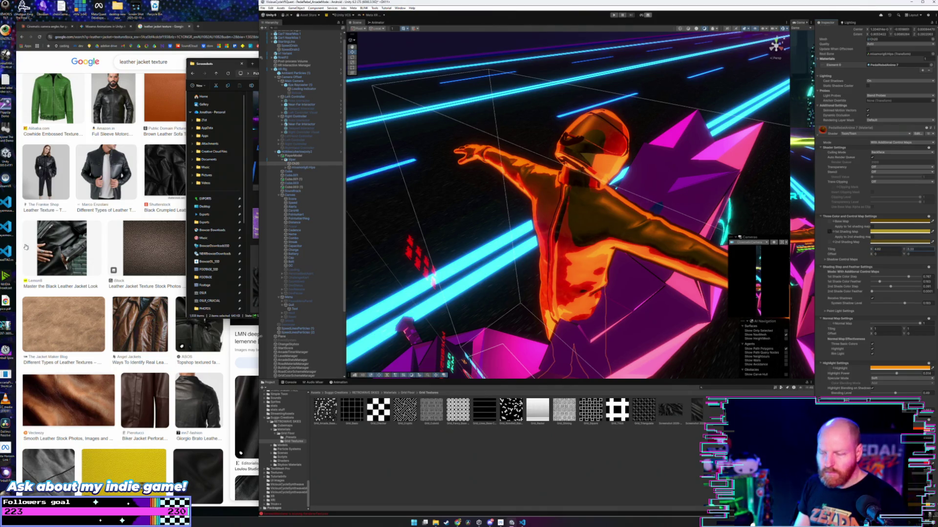
{"action": "left_click", "coordinate": [828, 233]}
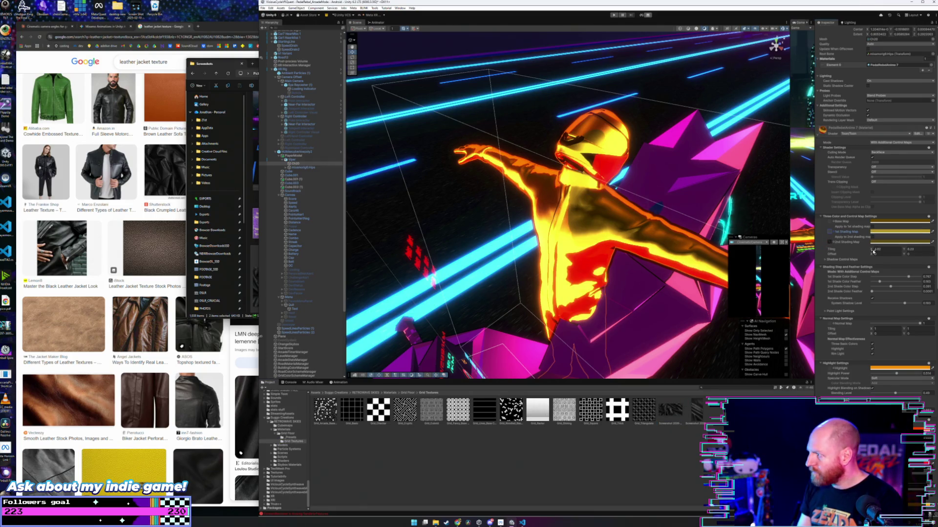
{"action": "left_click_drag", "start_coordinate": [874, 251], "coordinate": [878, 250]}
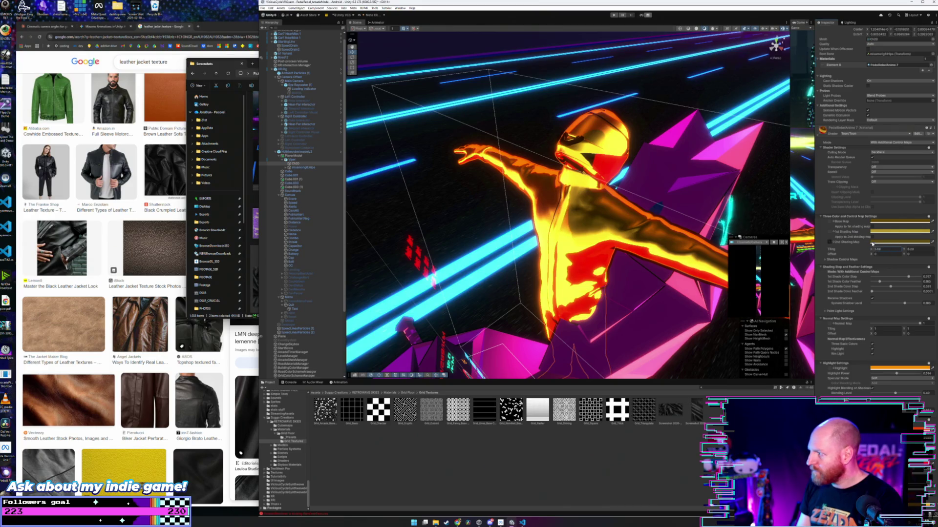
{"action": "left_click", "coordinate": [873, 238]}
{"action": "left_click", "coordinate": [874, 239]}
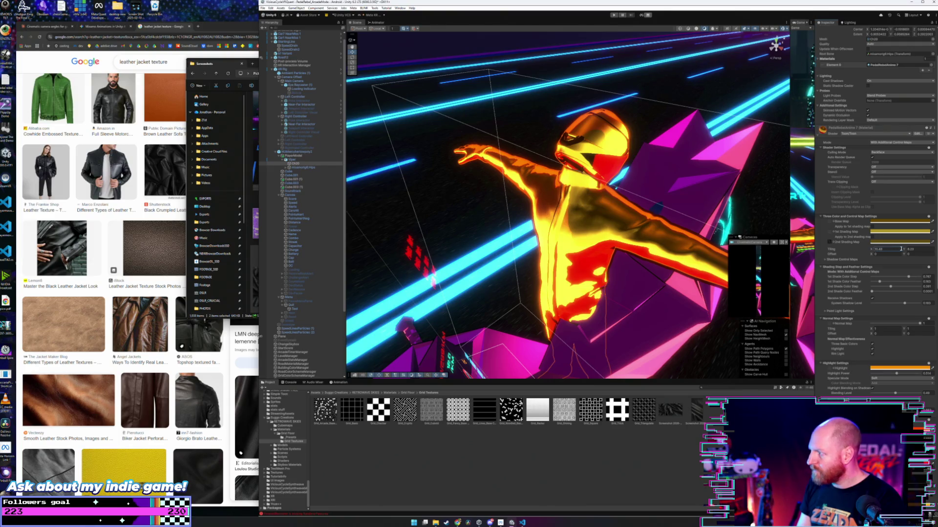
- Raise Tiling X to about 7.2 and assign the screenshot texture to the 2nd Shading Map
{"action": "left_click_drag", "start_coordinate": [901, 249], "coordinate": [888, 250]}
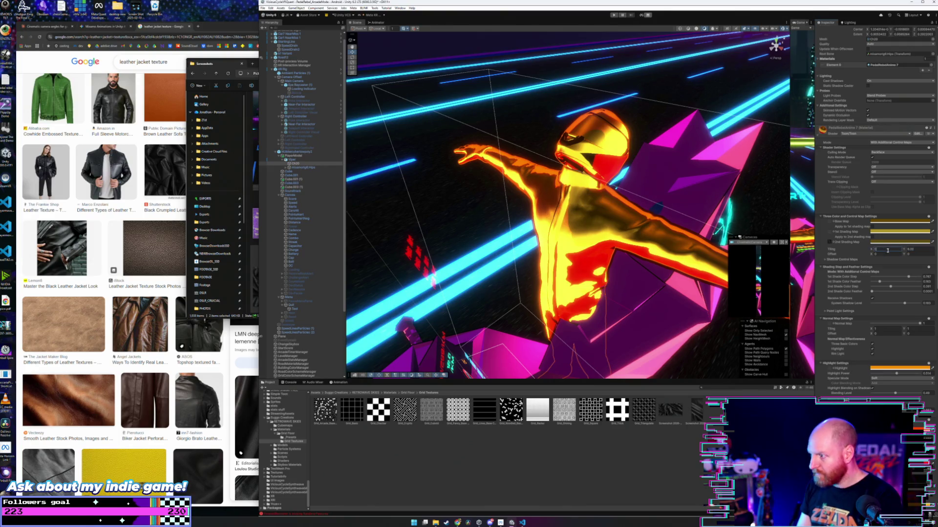
{"action": "left_click", "coordinate": [910, 250]}
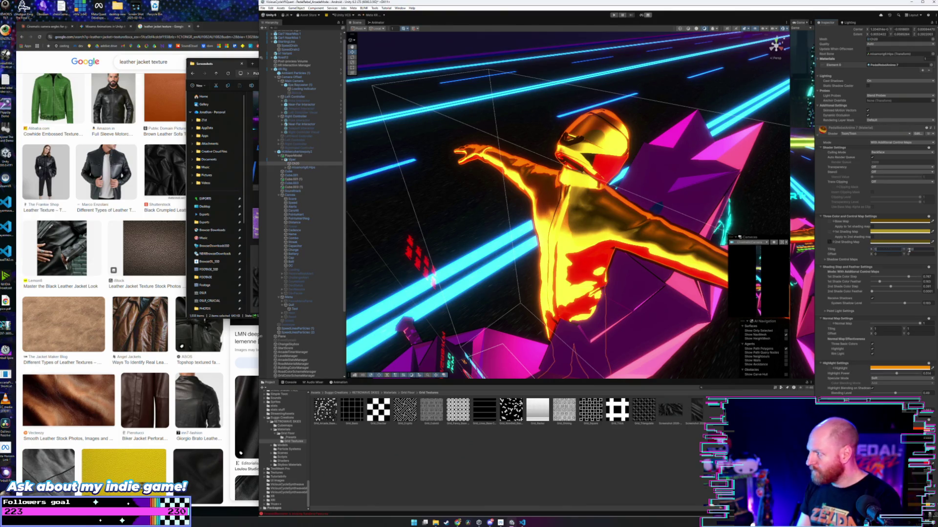
{"action": "left_click", "coordinate": [830, 244]}
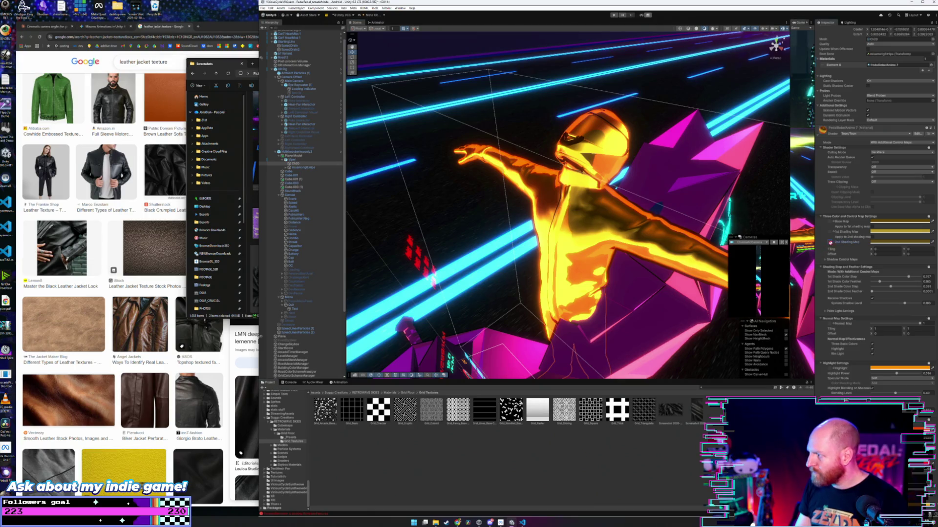
{"action": "left_click", "coordinate": [830, 242]}
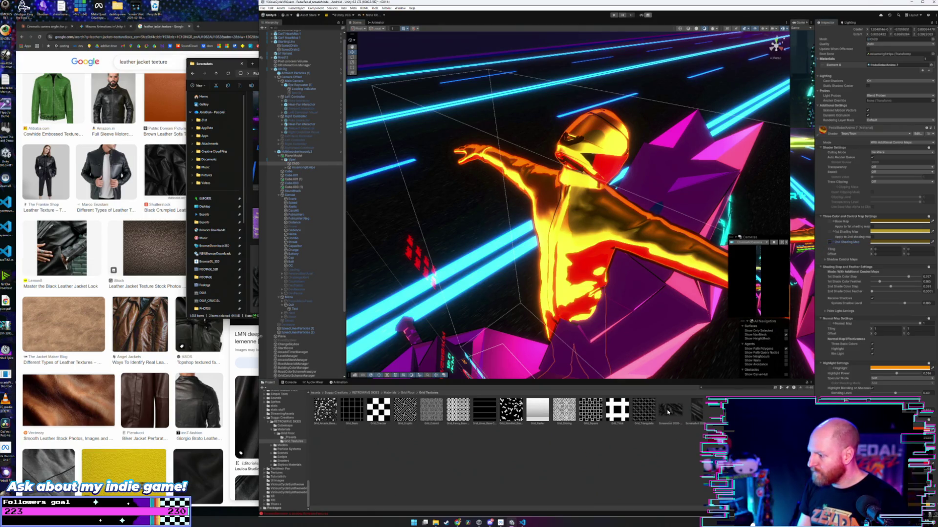
{"action": "left_click", "coordinate": [830, 242]}
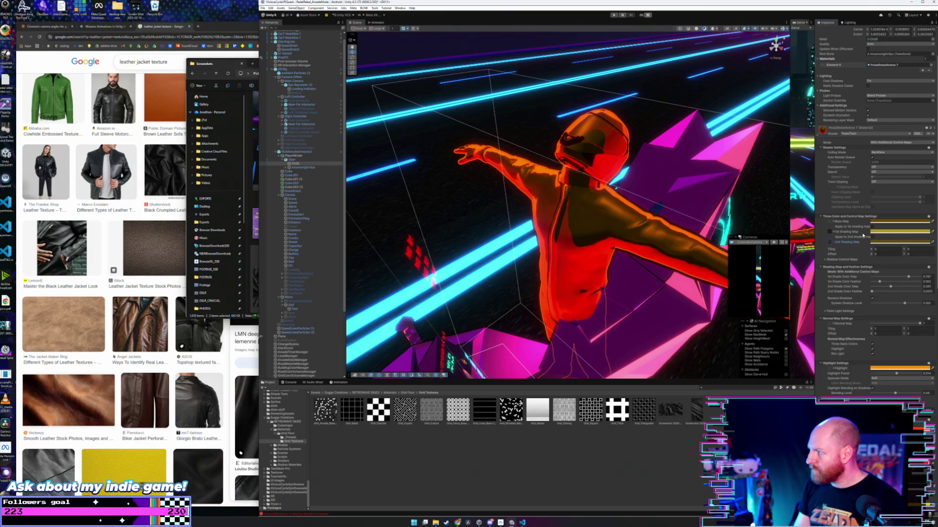
{"action": "left_click", "coordinate": [887, 249]}
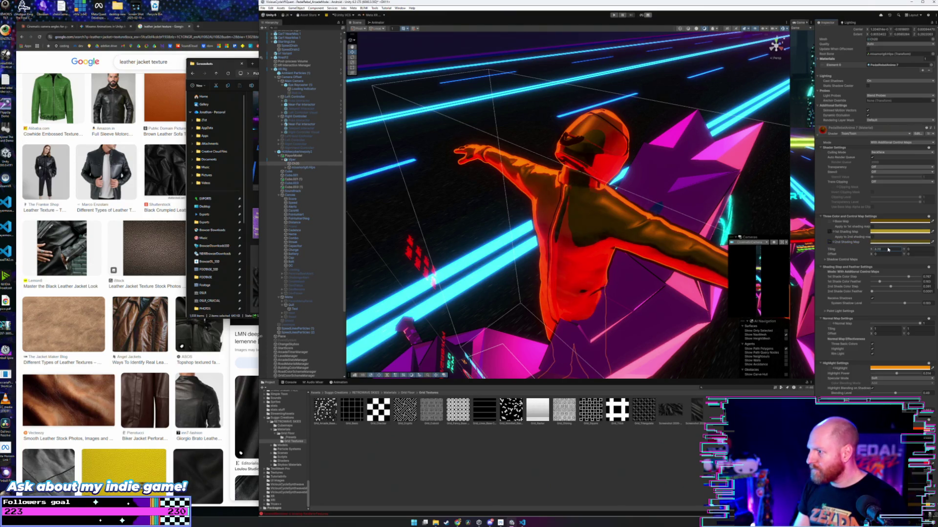
{"action": "left_click_drag", "start_coordinate": [888, 250], "coordinate": [930, 249]}
{"action": "left_click_drag", "start_coordinate": [694, 410], "coordinate": [833, 243]}
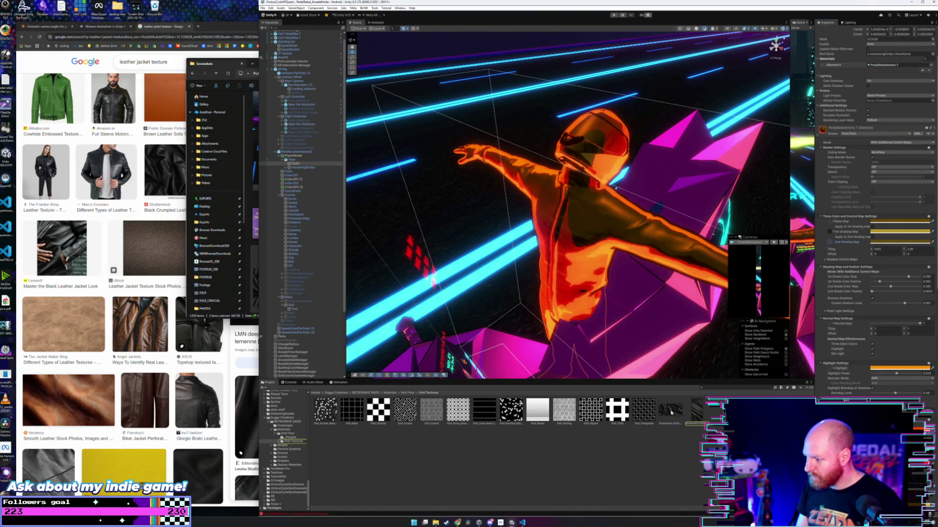
- Reset the shading map tiling to 1 and 1, then set Tiling X to 1.5
{"action": "left_click", "coordinate": [830, 222]}
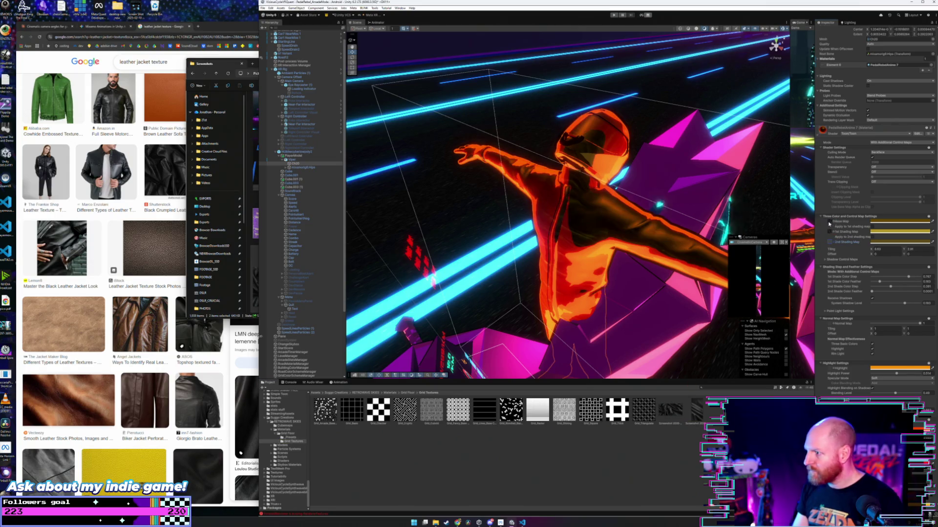
{"action": "scroll", "coordinate": [658, 195], "scroll_direction": "up", "scroll_amount": 2}
{"action": "mouse_move", "coordinate": [658, 195]}
{"action": "left_mouse_down"}
{"action": "mouse_move", "coordinate": [489, 198]}
{"action": "mouse_move", "coordinate": [508, 203]}
{"action": "left_mouse_up"}
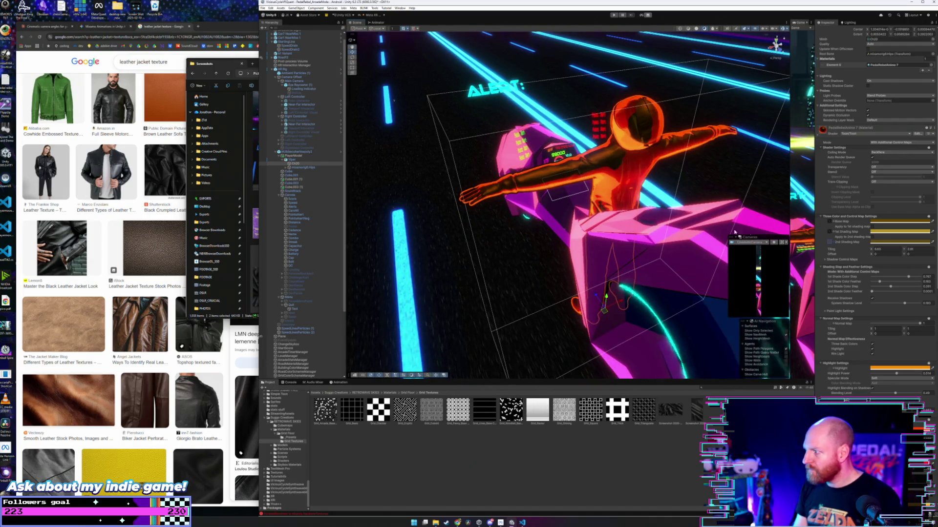
{"action": "left_click", "coordinate": [879, 249]}
{"action": "type", "text": "1"}
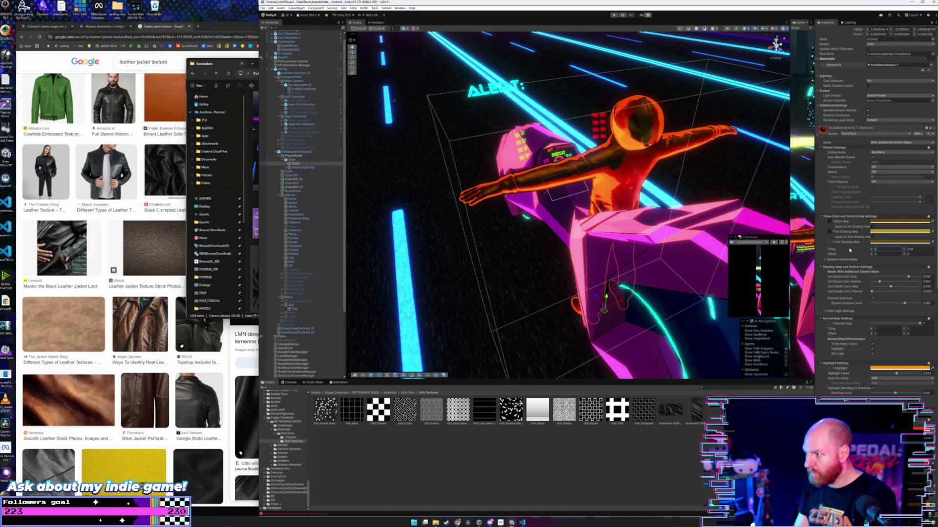
{"action": "left_click", "coordinate": [920, 248]}
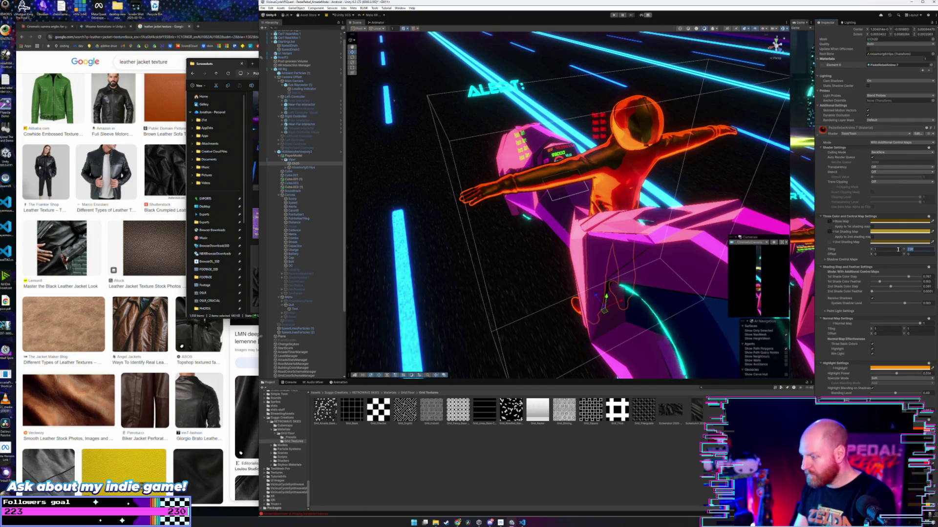
{"action": "type", "text": "1"}
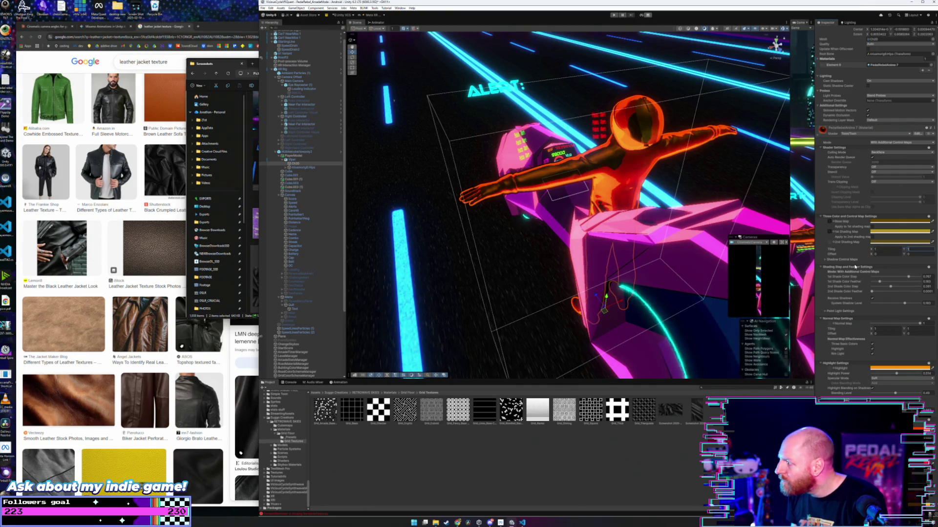
{"action": "left_click", "coordinate": [878, 249]}
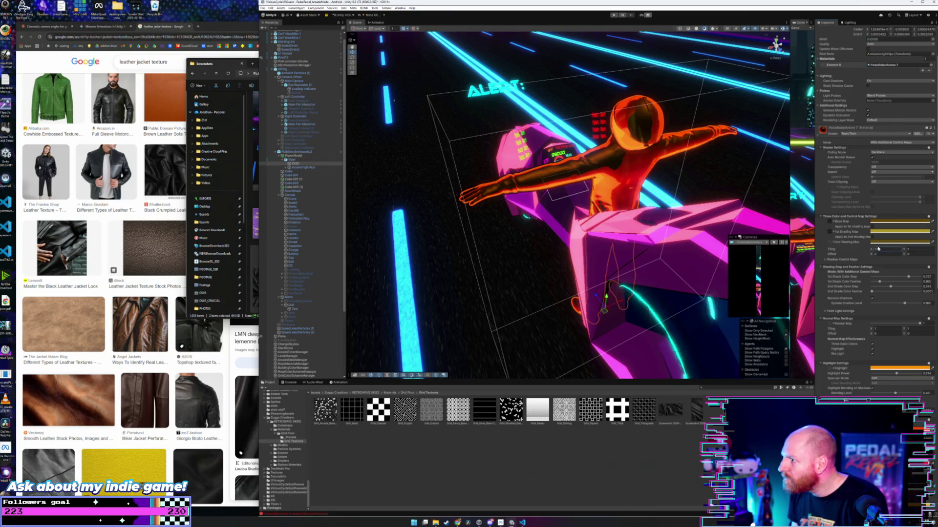
{"action": "type", "text": "1.5"}
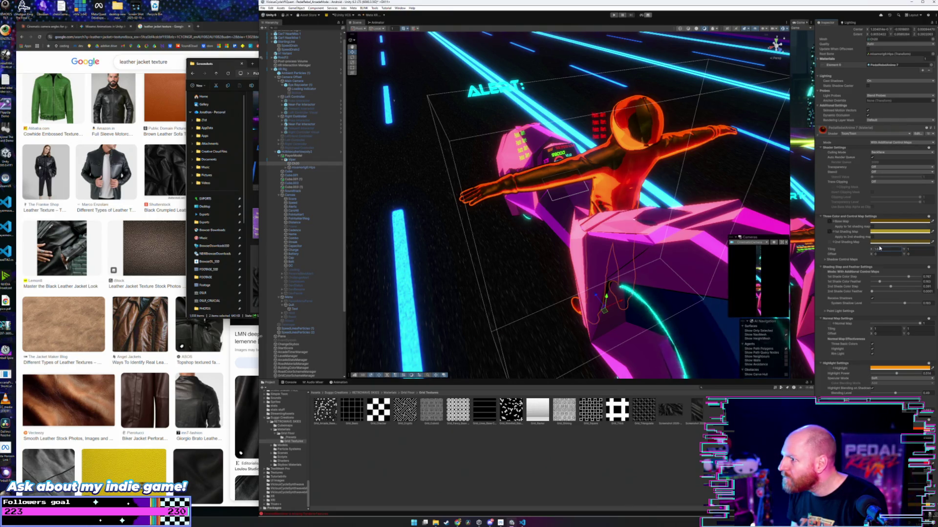
{"action": "type", "text": "0"}
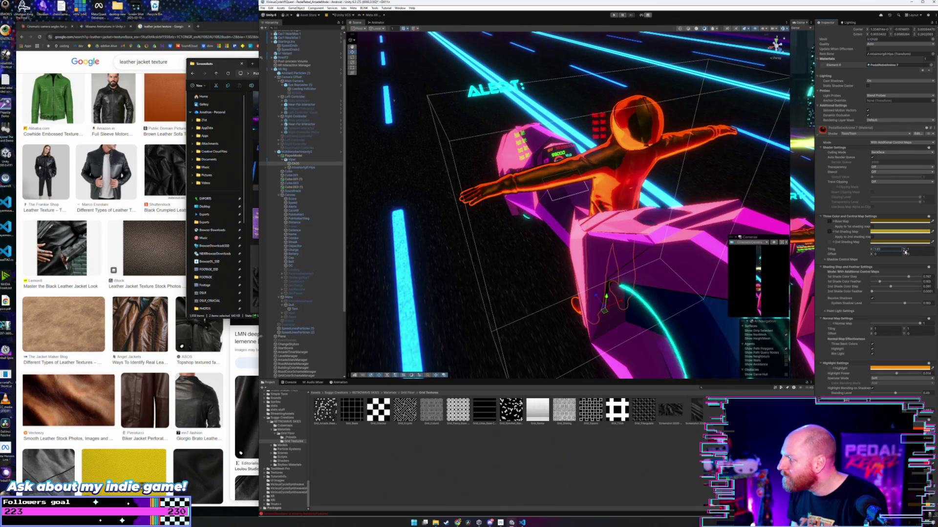
{"action": "left_click", "coordinate": [907, 250]}
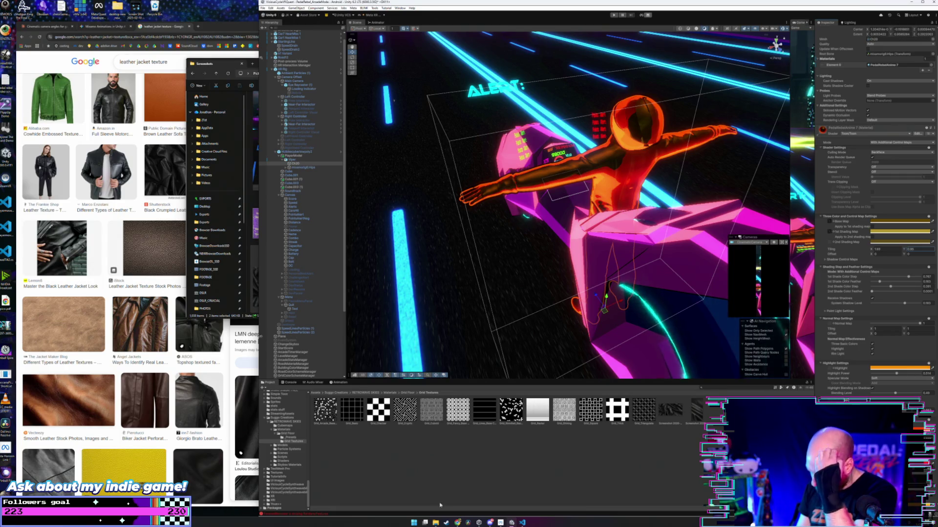
{"action": "left_click", "coordinate": [435, 522]}
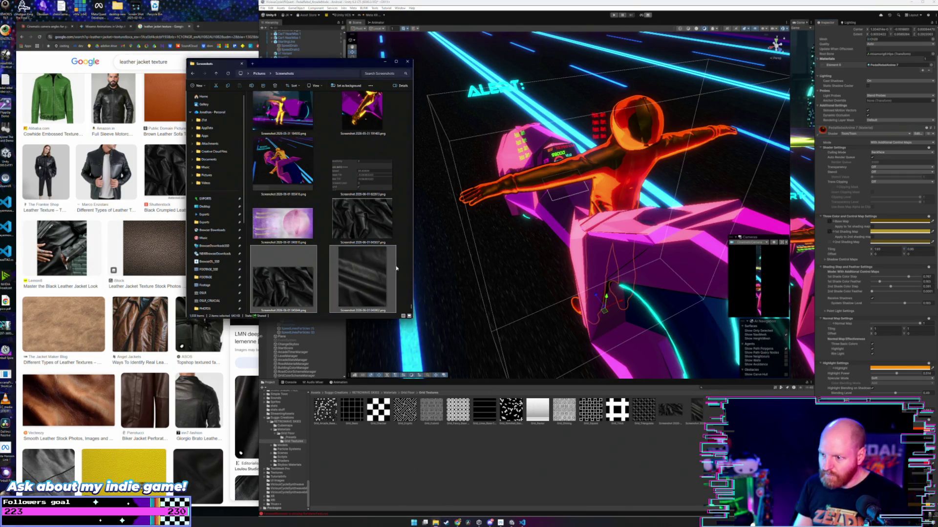
- Open the 045844 leather screenshot in Photos
{"action": "left_click", "coordinate": [296, 279]}
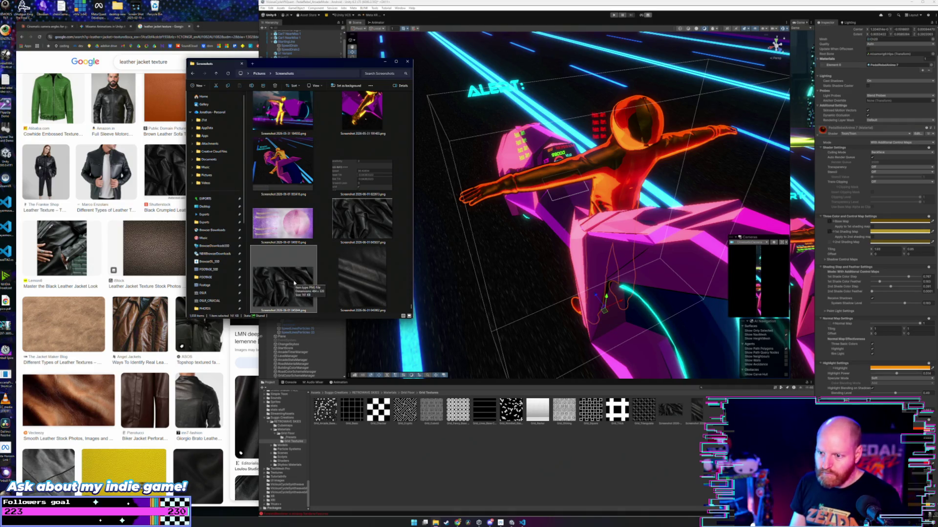
{"action": "double_click", "coordinate": [294, 283]}
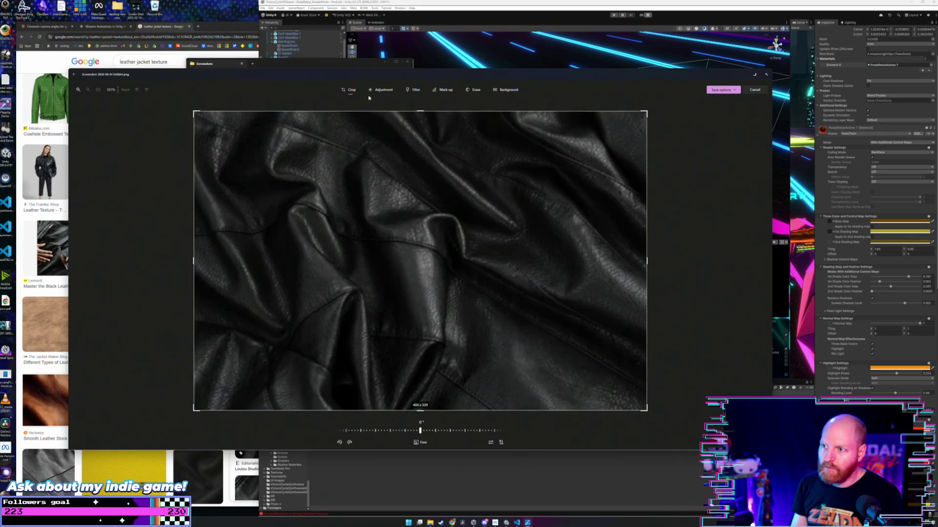
- Raise brightness to 100, exposure to 69 and sharpness to 26, then choose Save as copy
{"action": "left_click", "coordinate": [381, 91]}
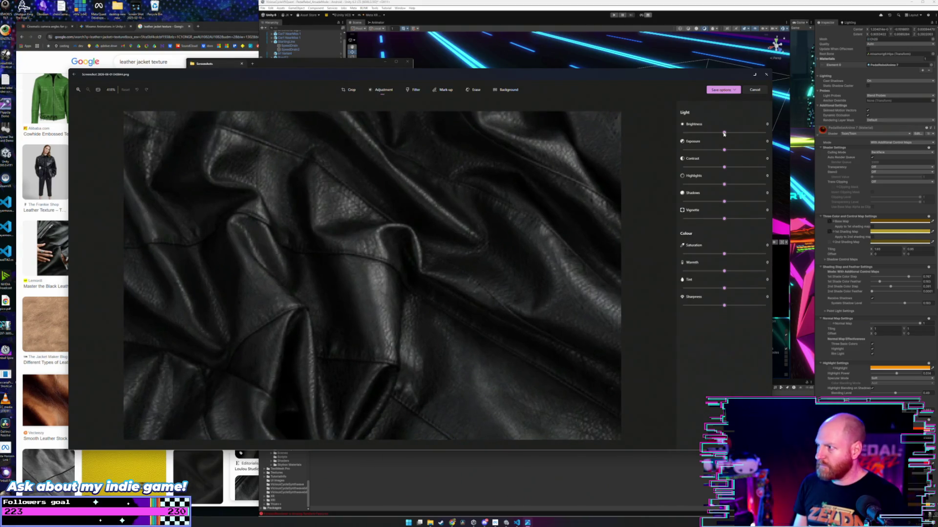
{"action": "left_click_drag", "start_coordinate": [727, 133], "coordinate": [782, 128]}
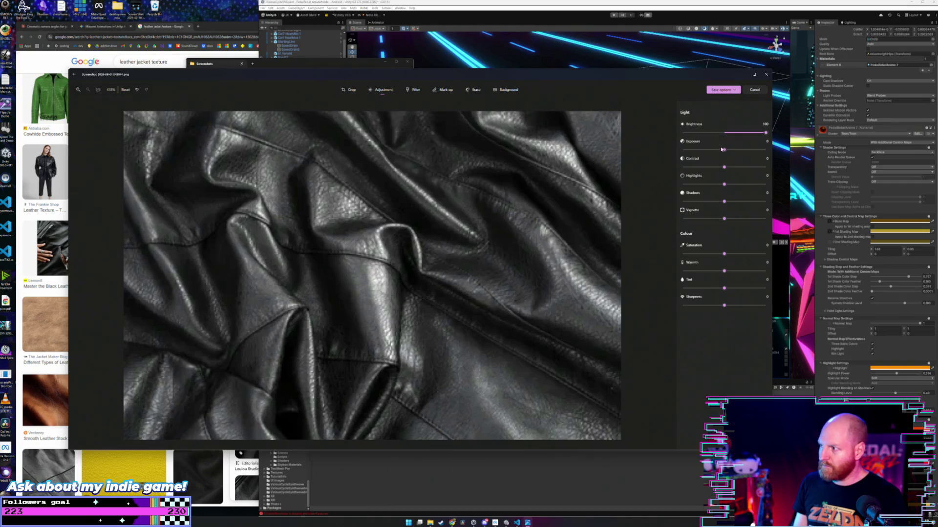
{"action": "mouse_move", "coordinate": [733, 151]}
{"action": "left_mouse_down"}
{"action": "mouse_move", "coordinate": [754, 152]}
{"action": "mouse_move", "coordinate": [743, 168]}
{"action": "mouse_move", "coordinate": [752, 168]}
{"action": "mouse_move", "coordinate": [714, 206]}
{"action": "mouse_move", "coordinate": [752, 206]}
{"action": "mouse_move", "coordinate": [684, 223]}
{"action": "mouse_move", "coordinate": [783, 221]}
{"action": "left_mouse_up"}
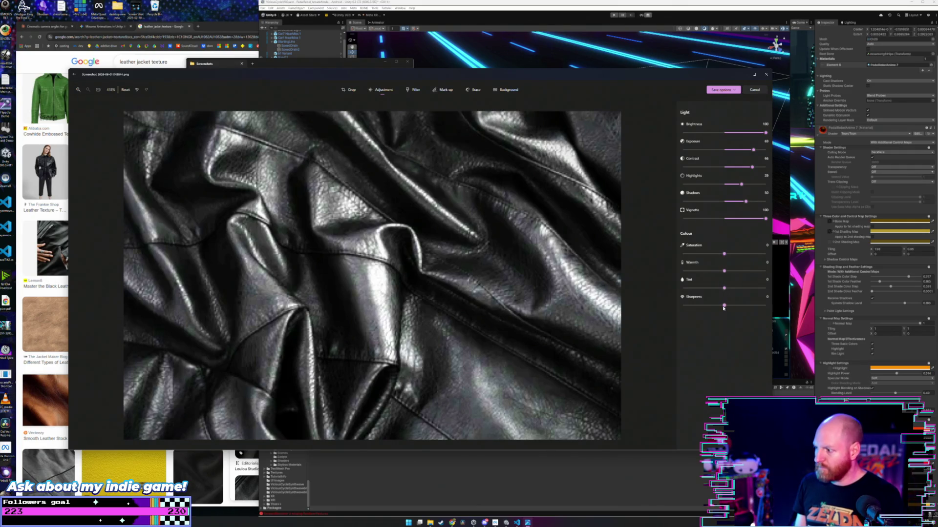
{"action": "mouse_move", "coordinate": [723, 306]}
{"action": "left_mouse_down"}
{"action": "mouse_move", "coordinate": [732, 304]}
{"action": "mouse_move", "coordinate": [724, 305]}
{"action": "left_mouse_up"}
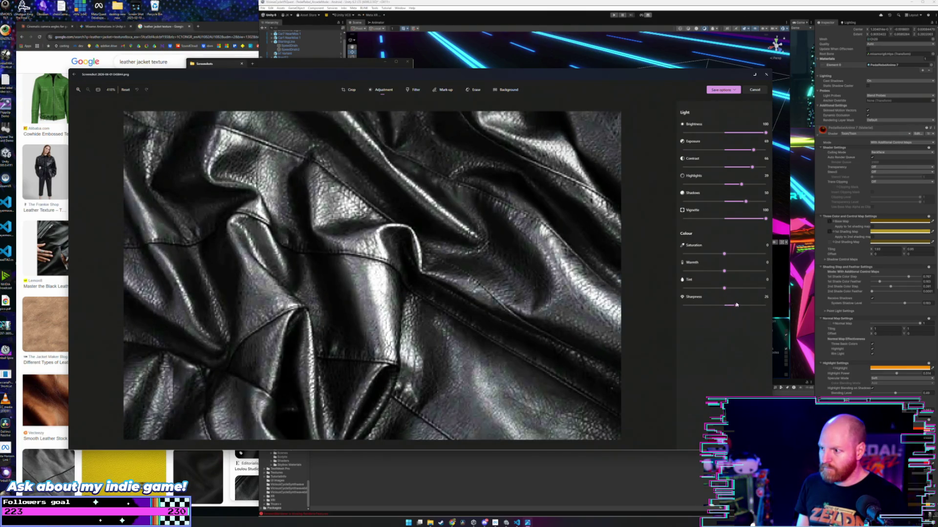
{"action": "left_click_drag", "start_coordinate": [731, 305], "coordinate": [737, 307]}
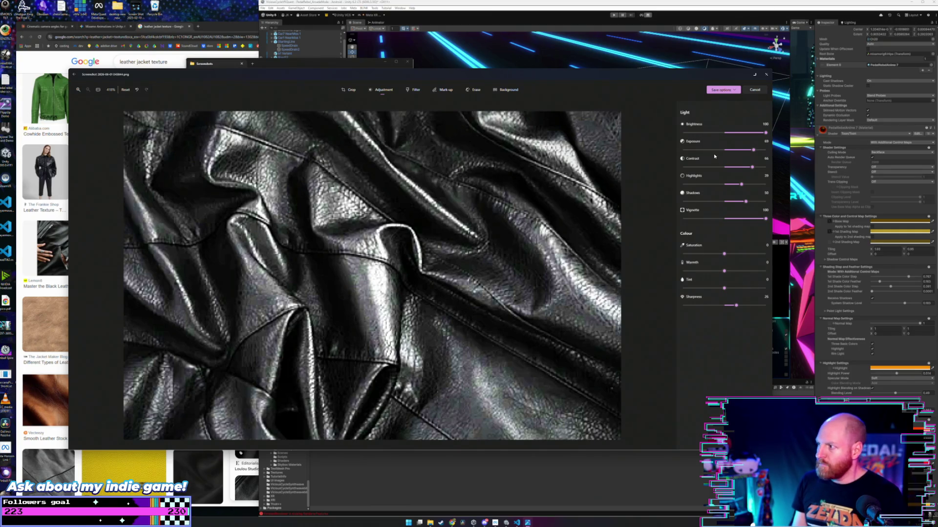
{"action": "left_click", "coordinate": [723, 90]}
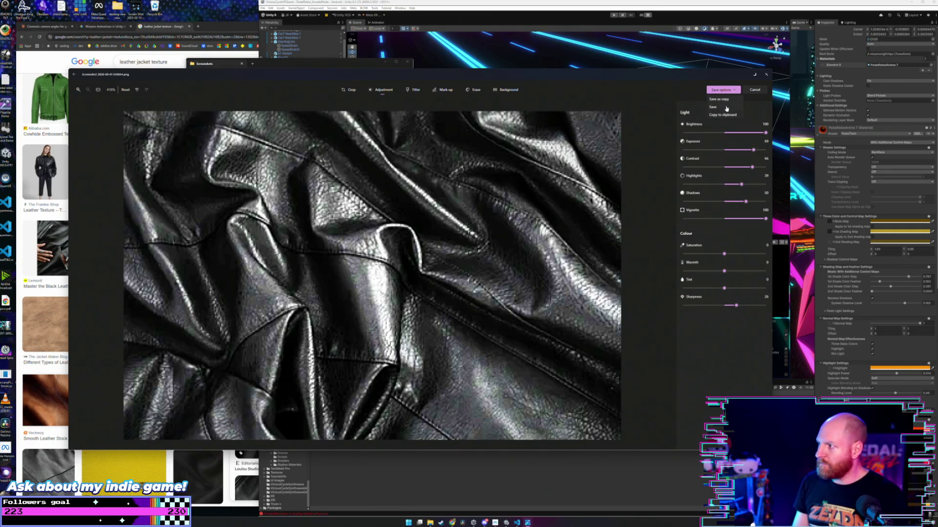
{"action": "left_click", "coordinate": [724, 99]}
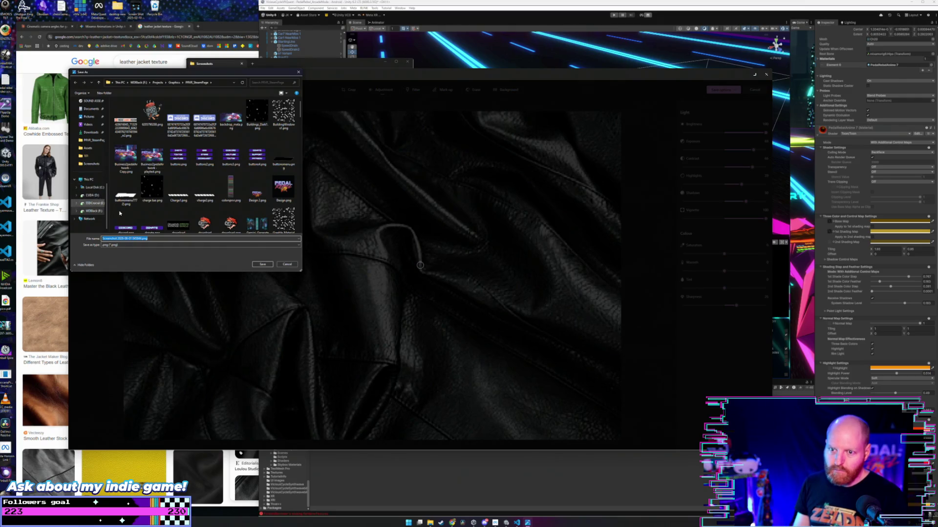
- Save the brightened copy into Pictures > Screenshots and close Photos
{"action": "scroll", "coordinate": [90, 185], "scroll_direction": "up", "scroll_amount": 2}
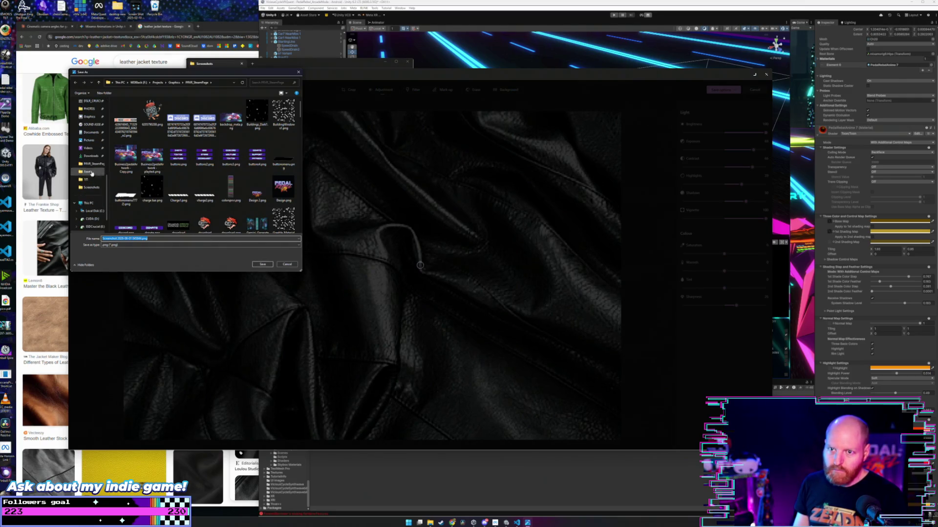
{"action": "left_click", "coordinate": [91, 141]}
{"action": "double_click", "coordinate": [180, 111]}
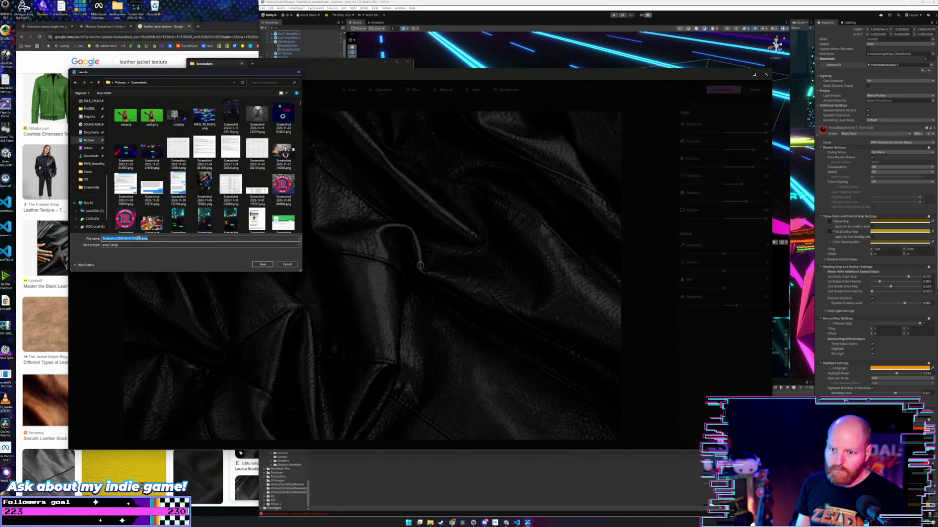
{"action": "left_click", "coordinate": [182, 237]}
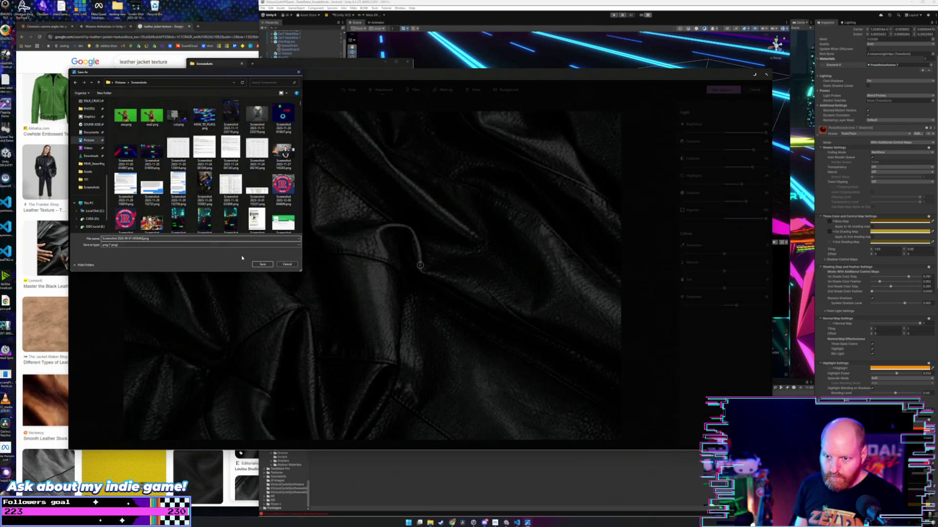
{"action": "left_click", "coordinate": [262, 264]}
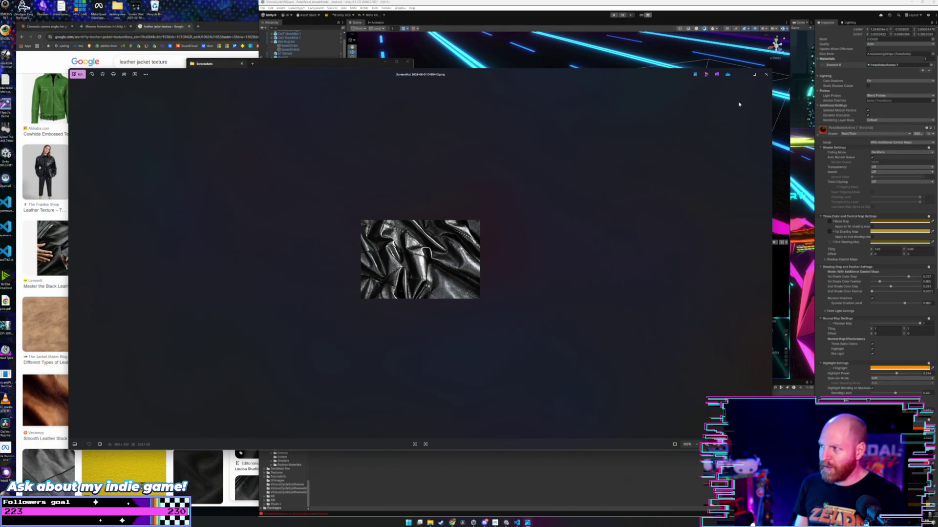
{"action": "left_click", "coordinate": [766, 75]}
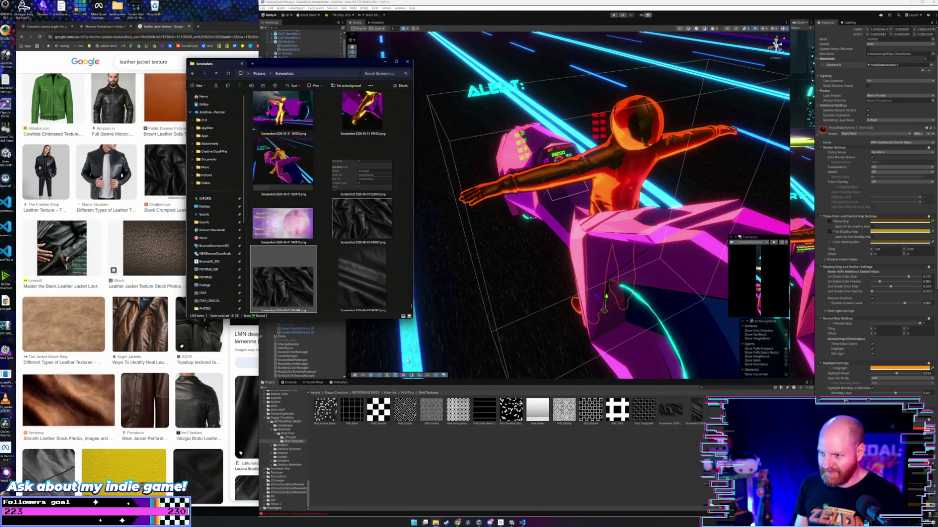
- Import the new leather screenshot and change the shading texture's Tiling X and Y
{"action": "scroll", "coordinate": [293, 285], "scroll_direction": "down", "scroll_amount": 1}
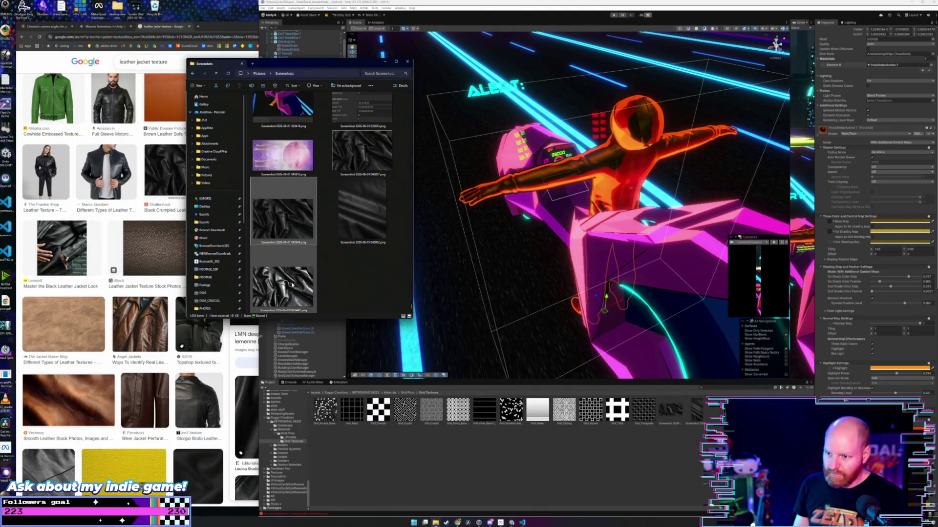
{"action": "left_click_drag", "start_coordinate": [292, 286], "coordinate": [619, 442]}
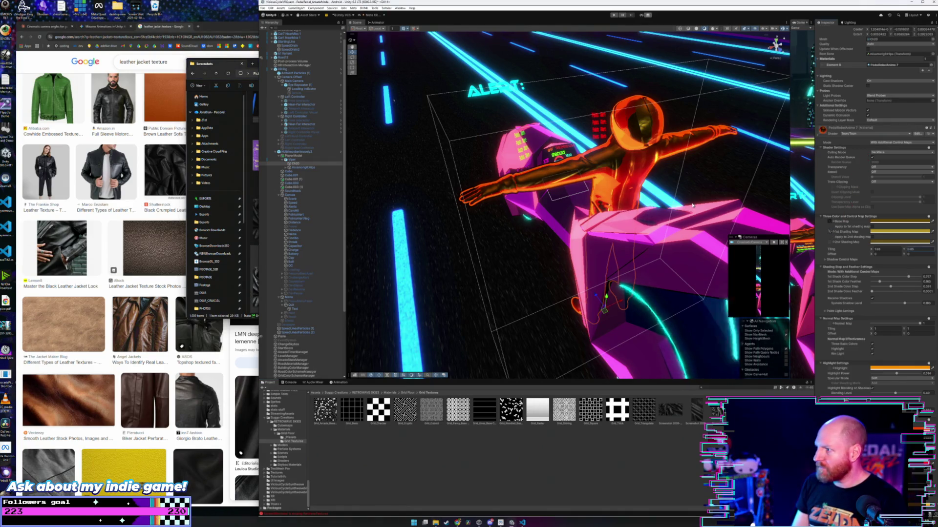
{"action": "left_click_drag", "start_coordinate": [635, 186], "coordinate": [659, 176]}
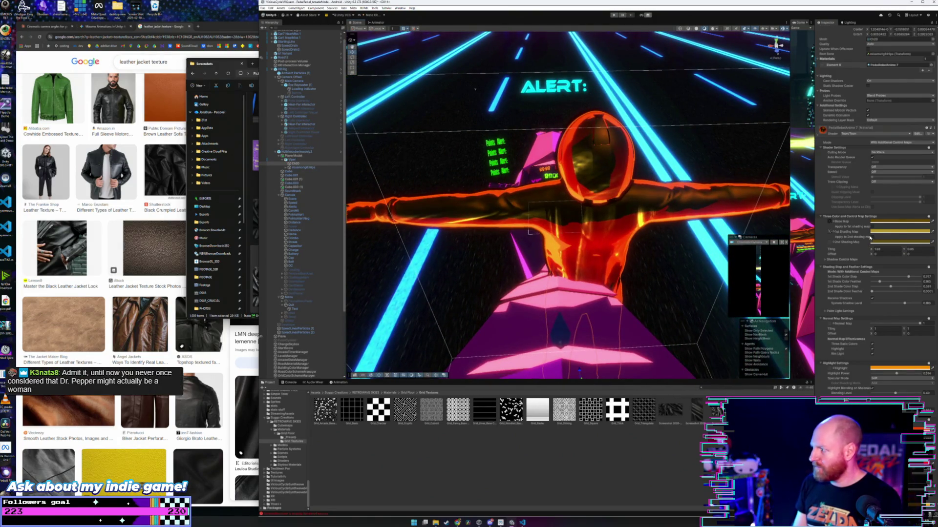
{"action": "left_click_drag", "start_coordinate": [873, 250], "coordinate": [933, 253]}
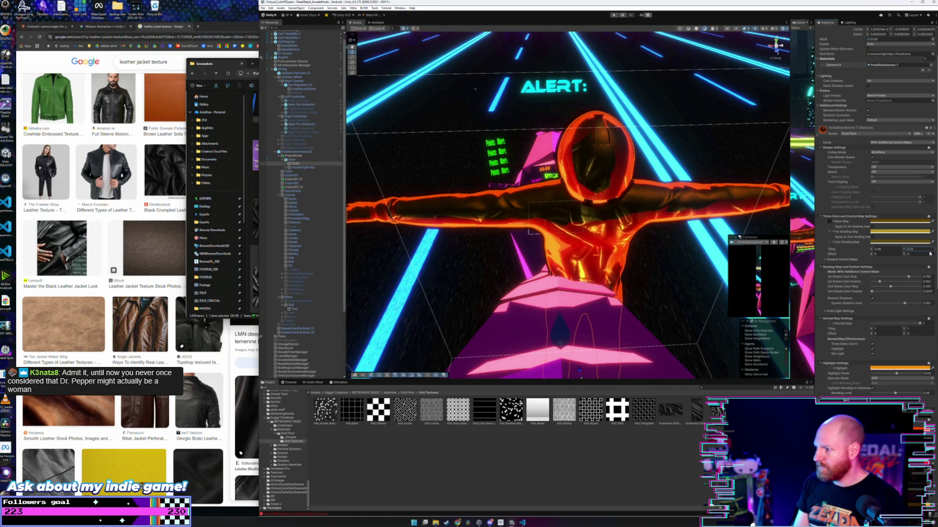
{"action": "mouse_move", "coordinate": [930, 254]}
{"action": "left_mouse_down"}
{"action": "mouse_move", "coordinate": [873, 256]}
{"action": "mouse_move", "coordinate": [886, 259]}
{"action": "left_mouse_up"}
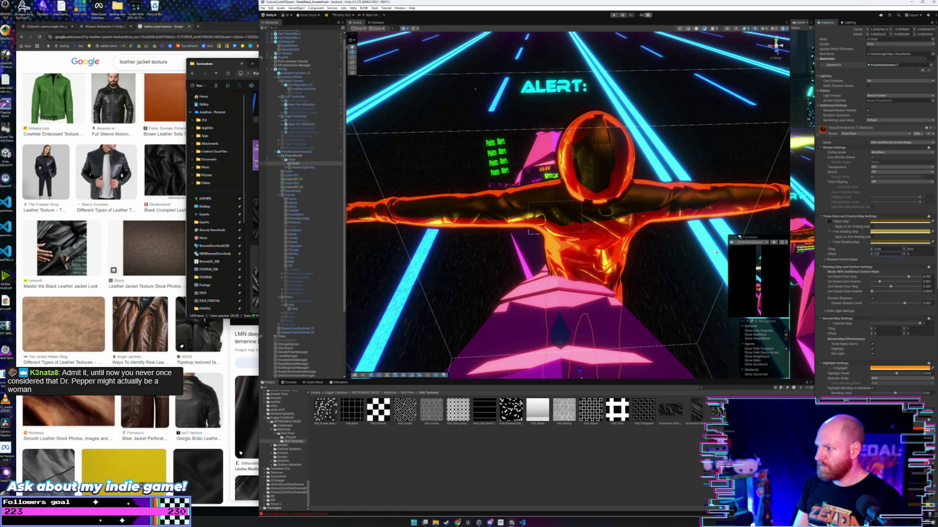
- Orbit low and close around the bike to check the rider, then deselect it
{"action": "mouse_move", "coordinate": [586, 205]}
{"action": "left_mouse_down"}
{"action": "mouse_move", "coordinate": [551, 219]}
{"action": "mouse_move", "coordinate": [732, 234]}
{"action": "left_mouse_up"}
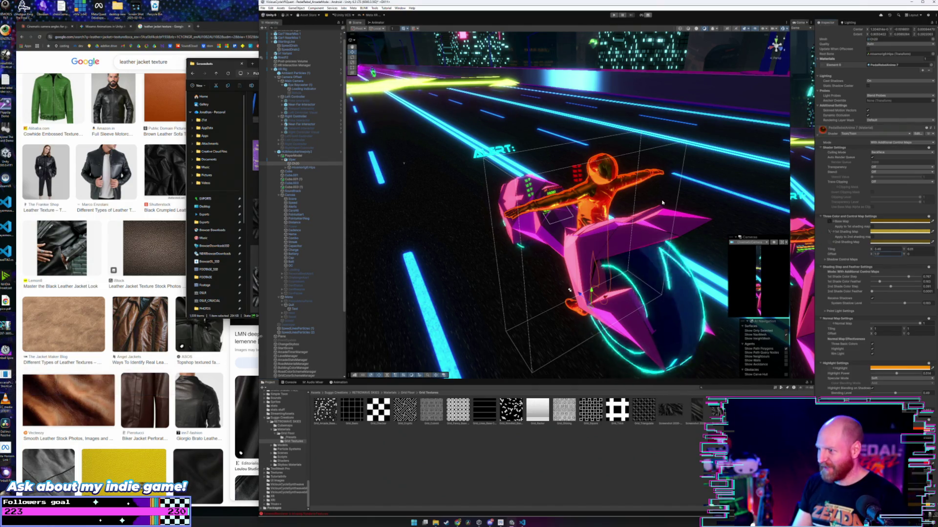
{"action": "mouse_move", "coordinate": [662, 202]}
{"action": "left_mouse_down"}
{"action": "mouse_move", "coordinate": [647, 203]}
{"action": "mouse_move", "coordinate": [628, 282]}
{"action": "left_mouse_up"}
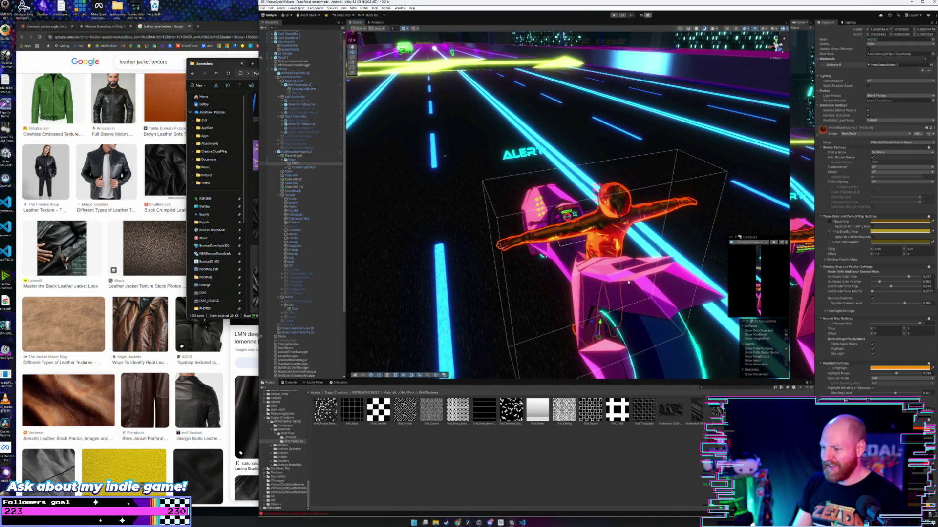
{"action": "mouse_move", "coordinate": [511, 523]}
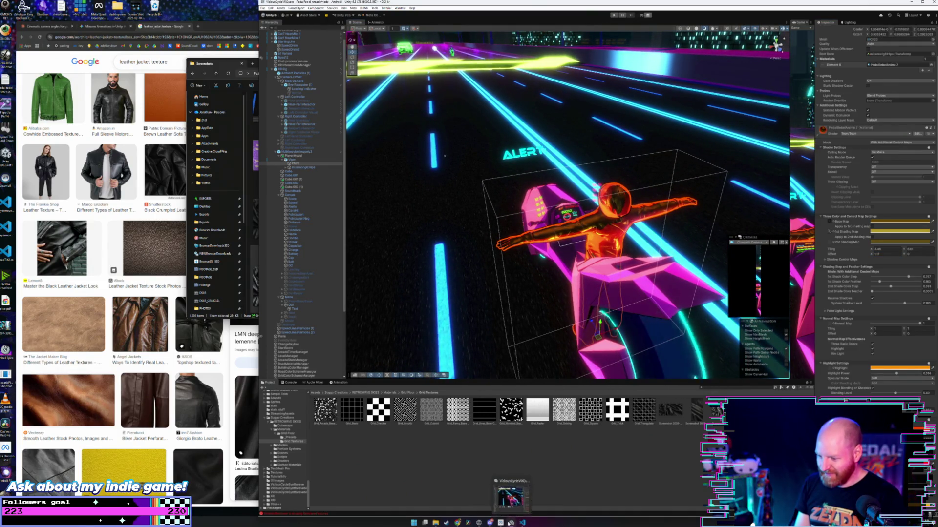
{"action": "left_click", "coordinate": [553, 476]}
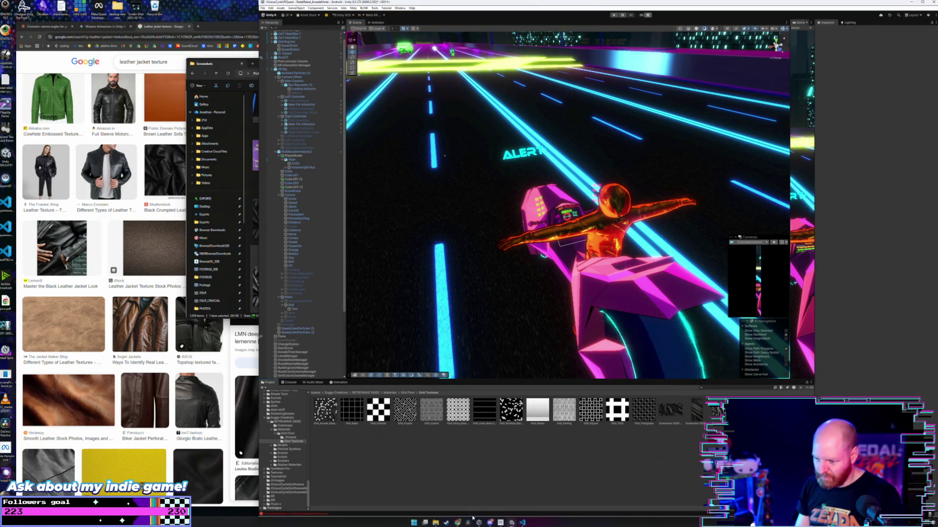
- Open the newest leather screenshot from the Screenshots folder in Photos
{"action": "left_click", "coordinate": [436, 523]}
{"action": "left_click", "coordinate": [363, 290]}
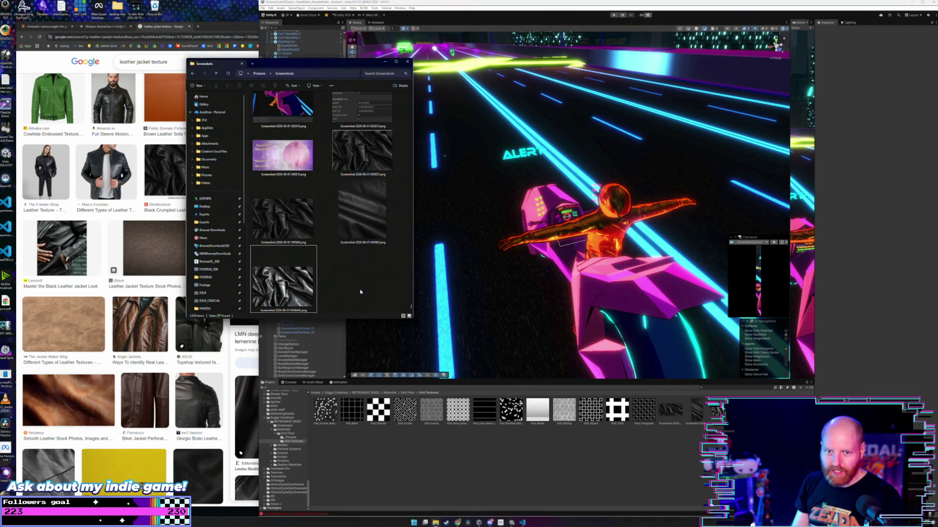
{"action": "left_click", "coordinate": [292, 282]}
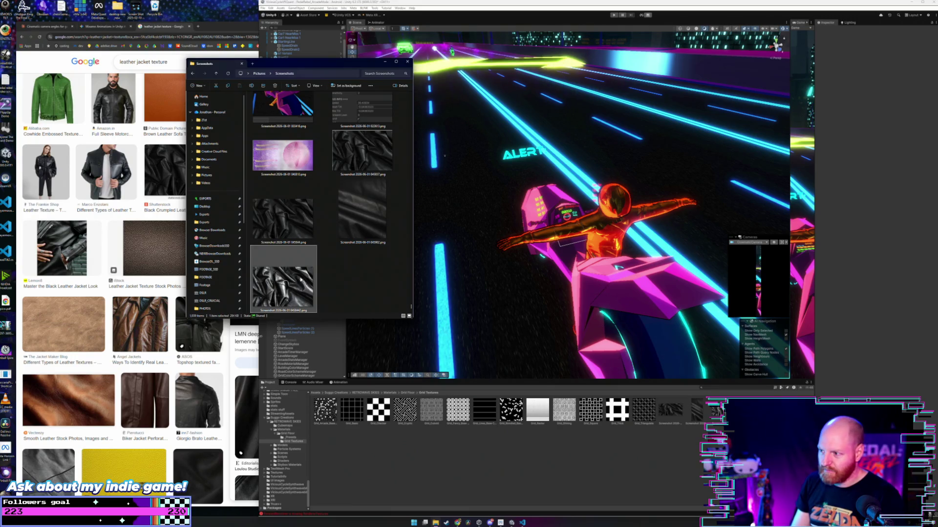
{"action": "double_click", "coordinate": [301, 280]}
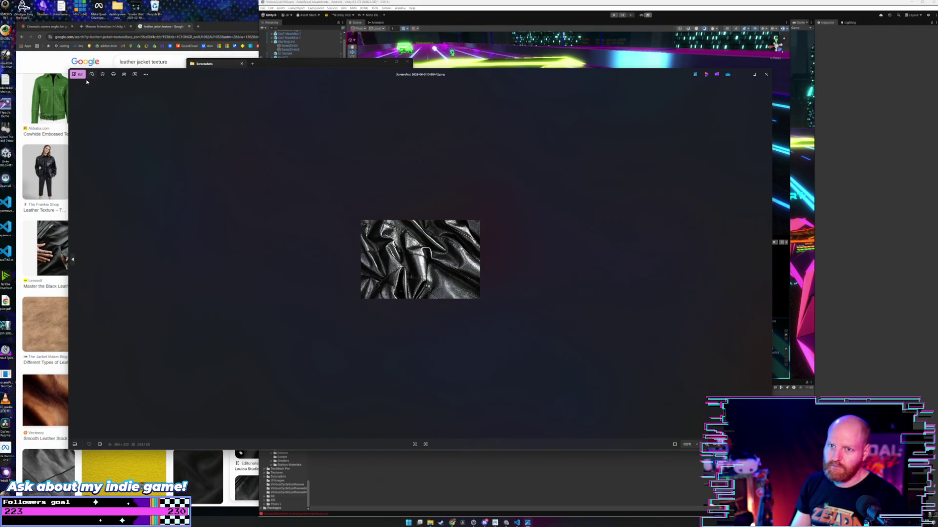
- Set Brightness 100, Exposure 29, Highlights -100 and Shadows 100 on the screenshot
{"action": "left_click", "coordinate": [79, 75]}
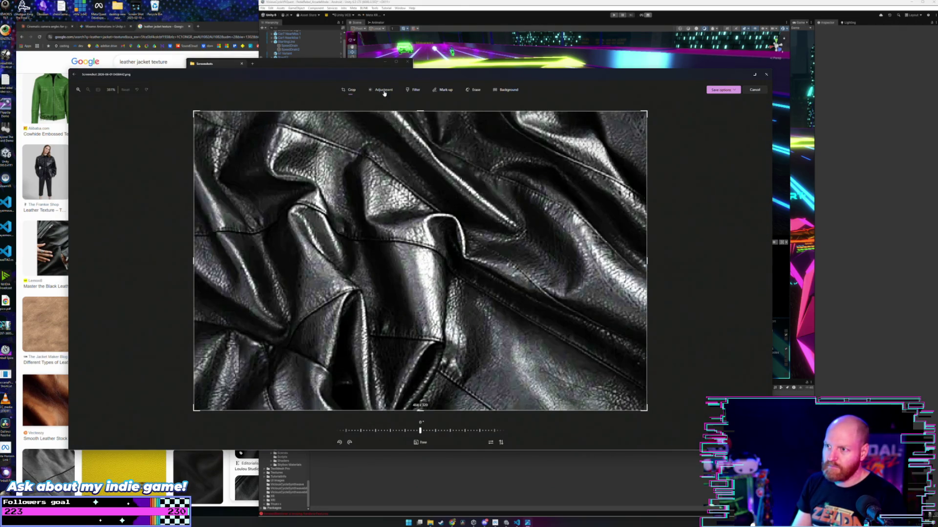
{"action": "left_click", "coordinate": [384, 92]}
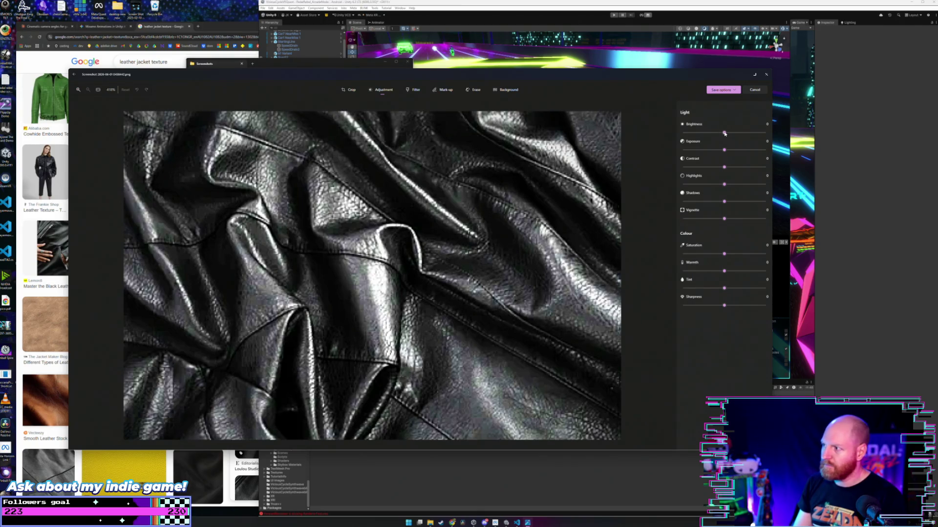
{"action": "mouse_move", "coordinate": [724, 132]}
{"action": "left_mouse_down"}
{"action": "mouse_move", "coordinate": [766, 133]}
{"action": "mouse_move", "coordinate": [737, 150]}
{"action": "mouse_move", "coordinate": [757, 150]}
{"action": "mouse_move", "coordinate": [699, 170]}
{"action": "mouse_move", "coordinate": [741, 219]}
{"action": "mouse_move", "coordinate": [765, 219]}
{"action": "left_mouse_up"}
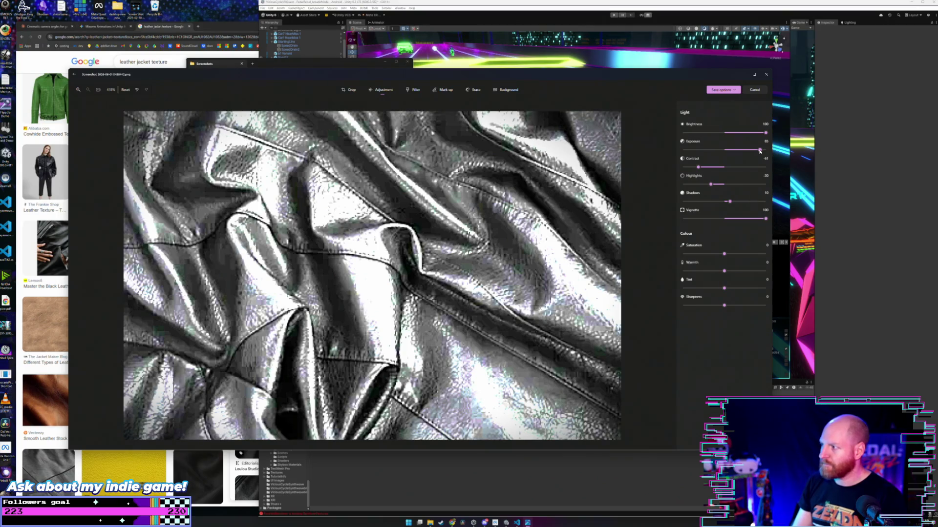
{"action": "left_click_drag", "start_coordinate": [760, 150], "coordinate": [738, 152]}
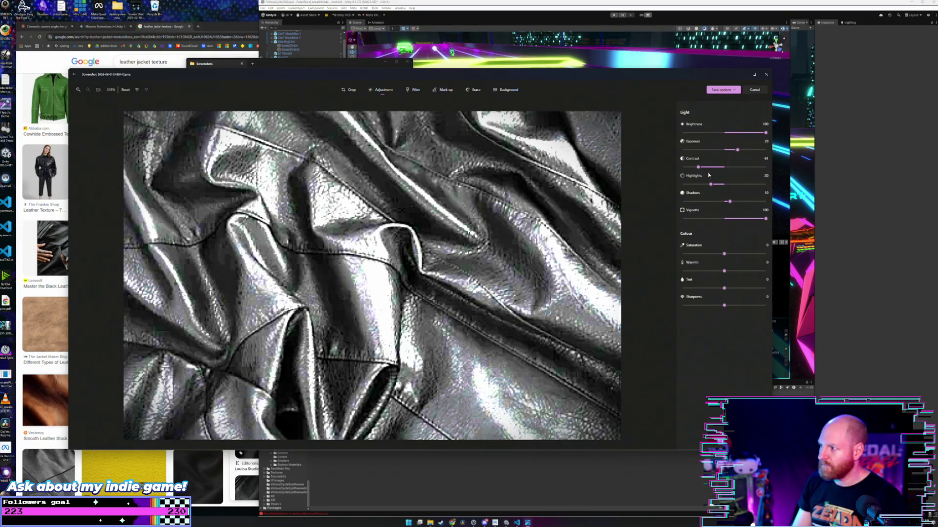
{"action": "left_click_drag", "start_coordinate": [711, 186], "coordinate": [678, 191]}
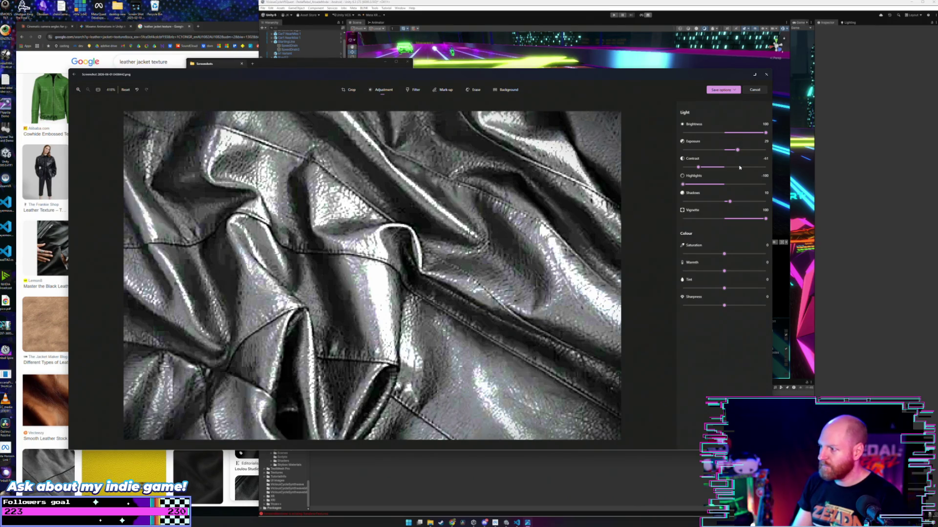
{"action": "left_click_drag", "start_coordinate": [732, 204], "coordinate": [771, 204]}
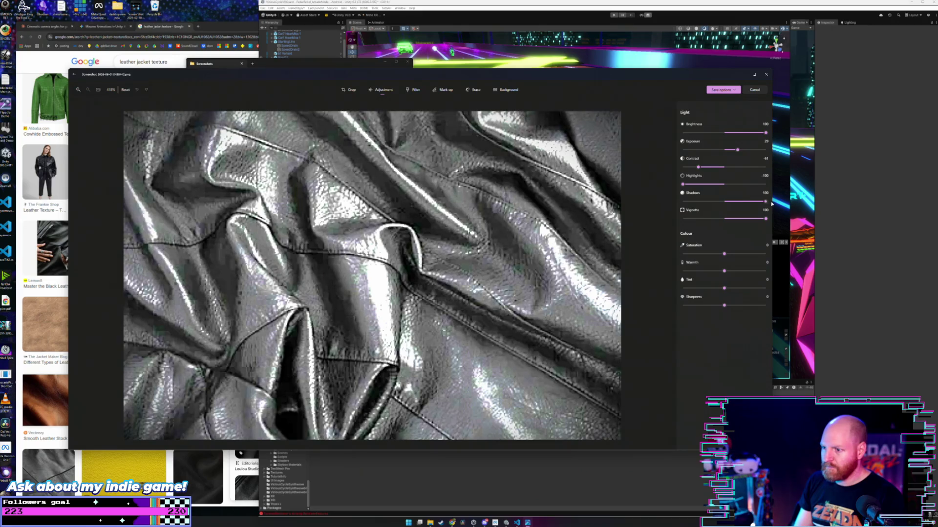
{"action": "left_click", "coordinate": [723, 90]}
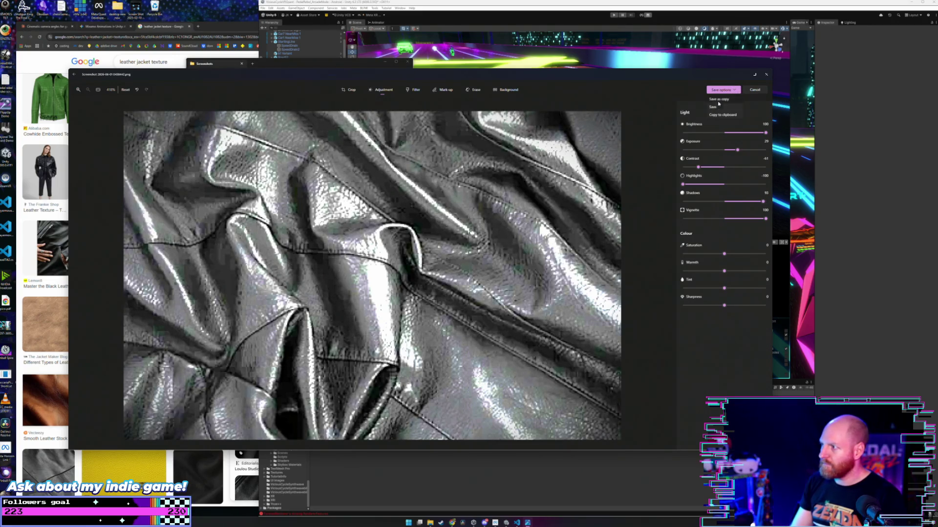
- Save the edited leather screenshot as a copy with '2' added to its name, then close Photos
{"action": "left_click", "coordinate": [718, 100]}
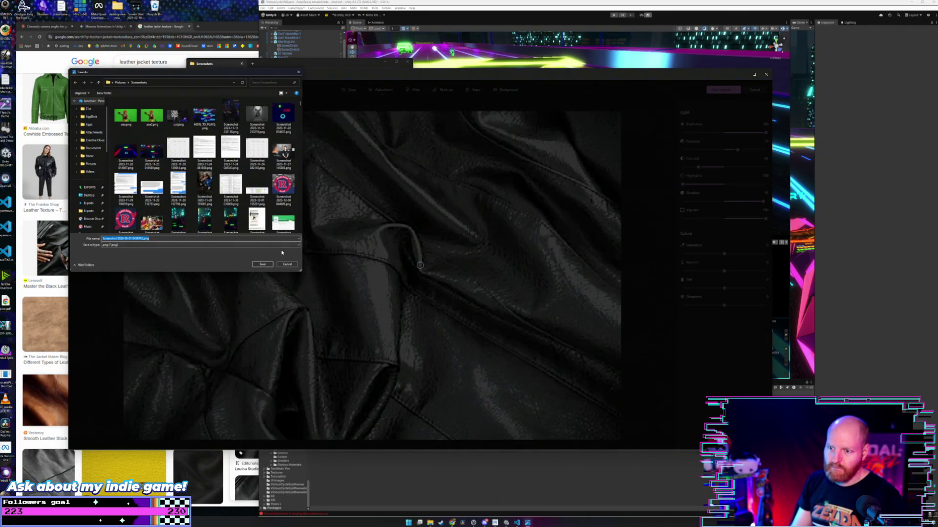
{"action": "left_click", "coordinate": [271, 264]}
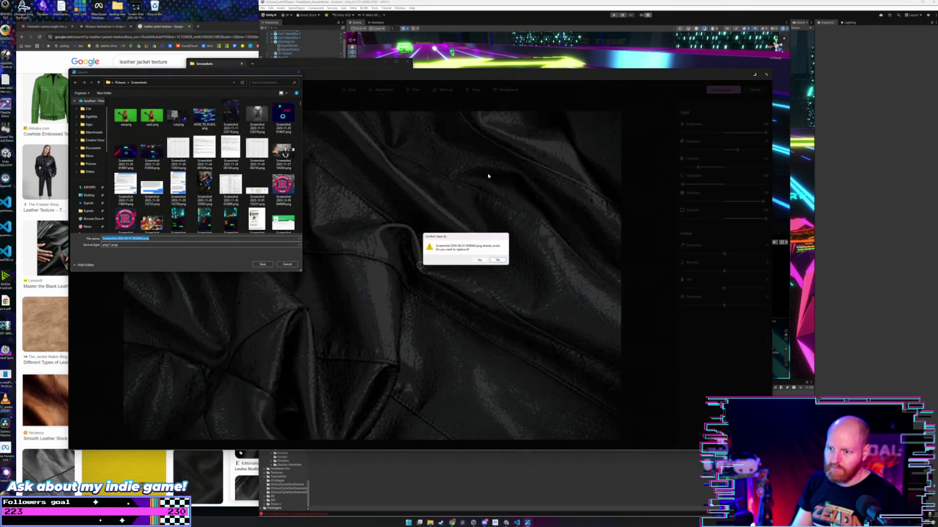
{"action": "left_click", "coordinate": [498, 260]}
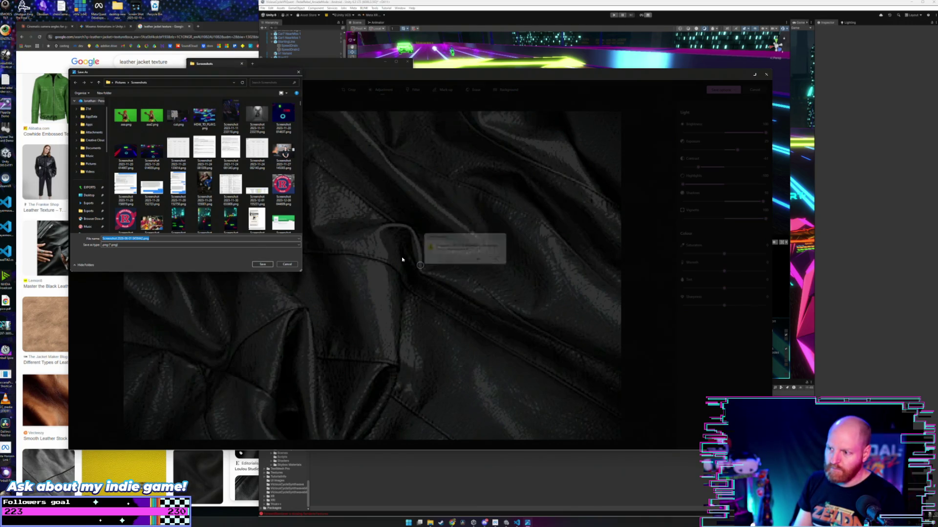
{"action": "left_click", "coordinate": [148, 238]}
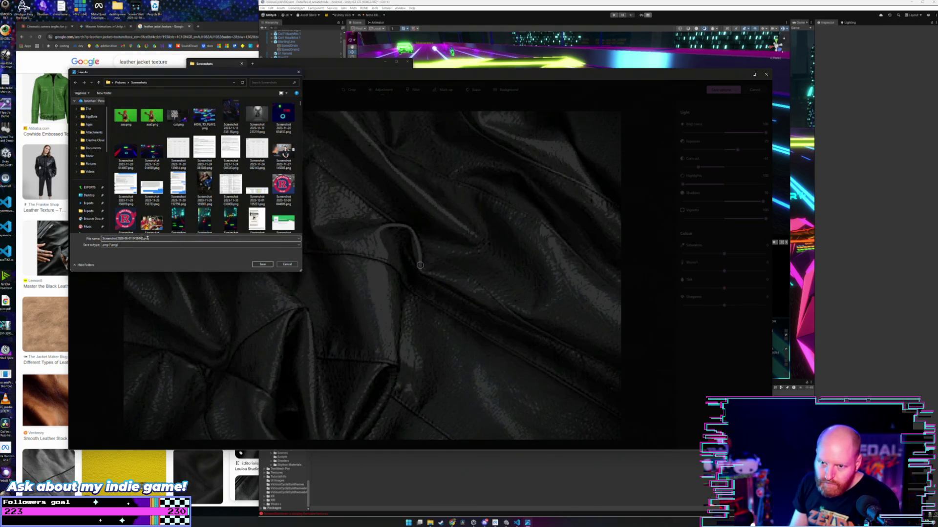
{"action": "type", "text": "2"}
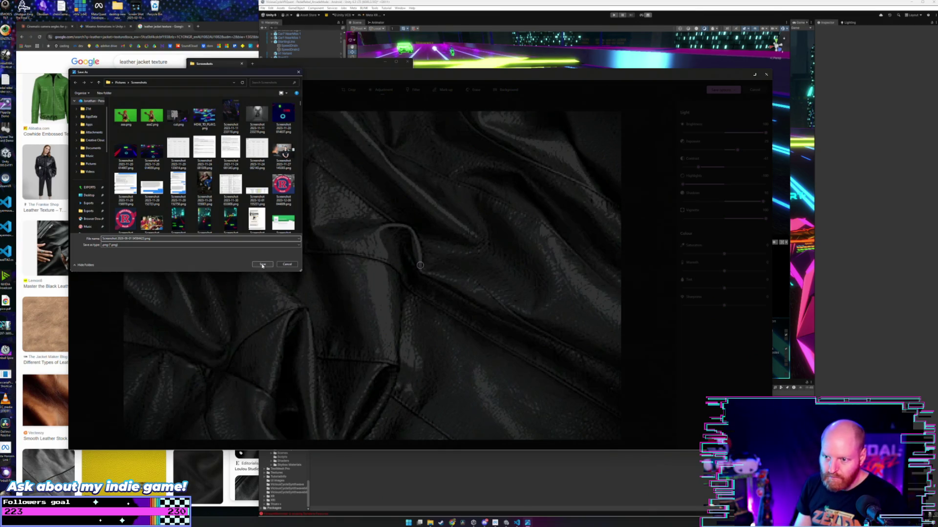
{"action": "left_click", "coordinate": [262, 264]}
{"action": "left_click", "coordinate": [766, 73]}
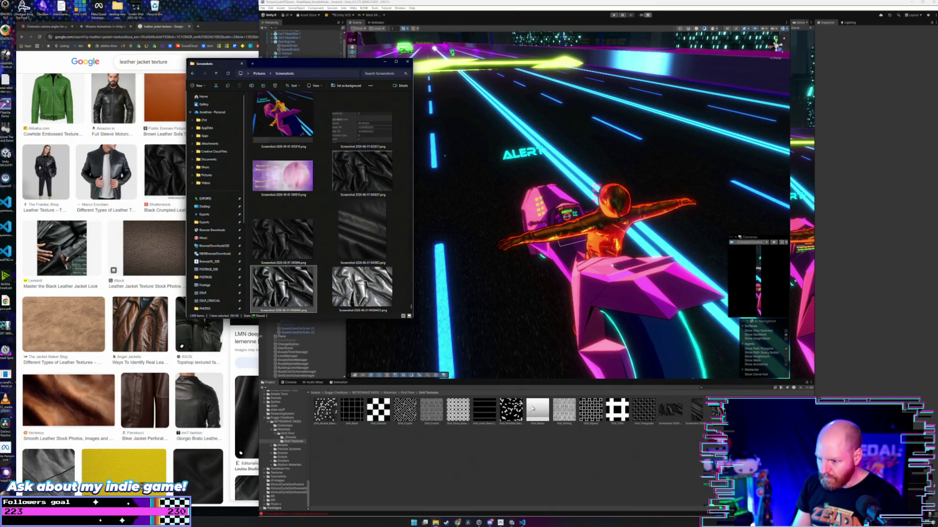
{"action": "key", "text": "Right"}
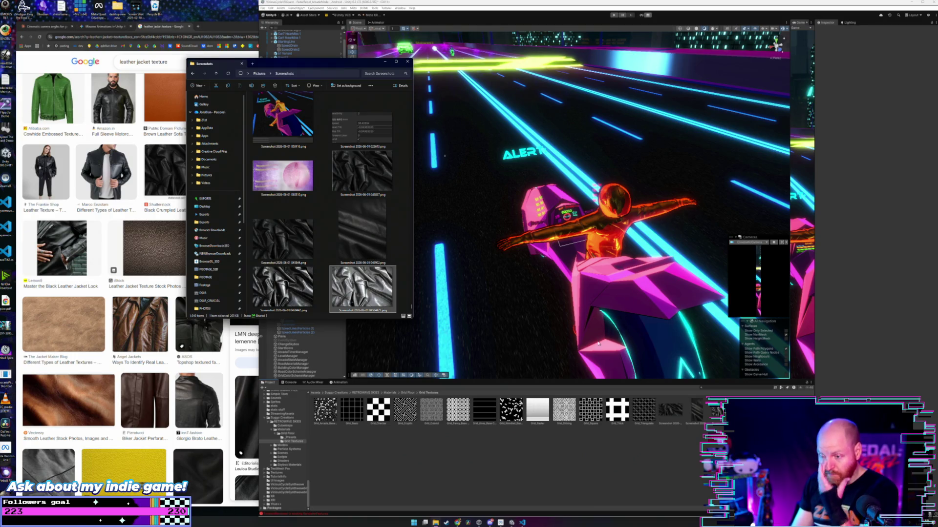
- Select the rider's PedalRebel material in the _Presets folder
{"action": "left_click", "coordinate": [385, 62]}
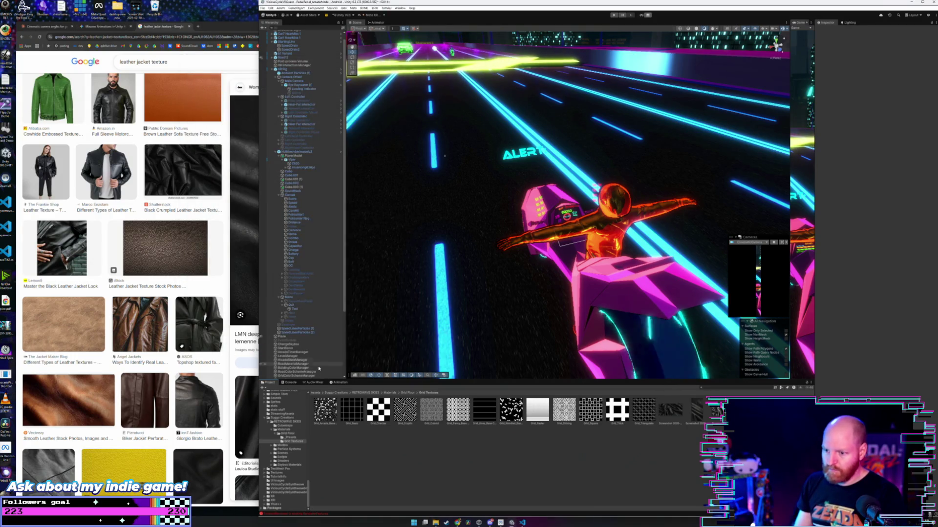
{"action": "left_click", "coordinate": [291, 437]}
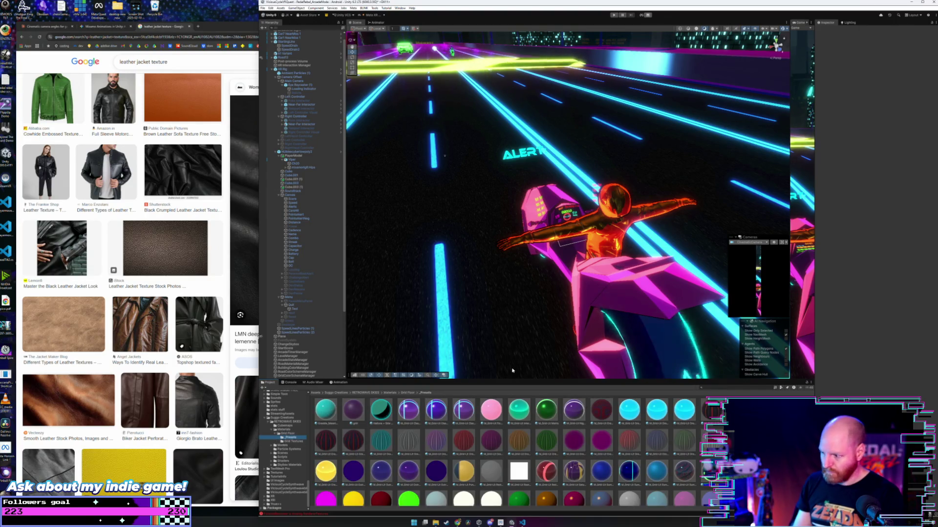
{"action": "scroll", "coordinate": [426, 434], "scroll_direction": "down", "scroll_amount": 3}
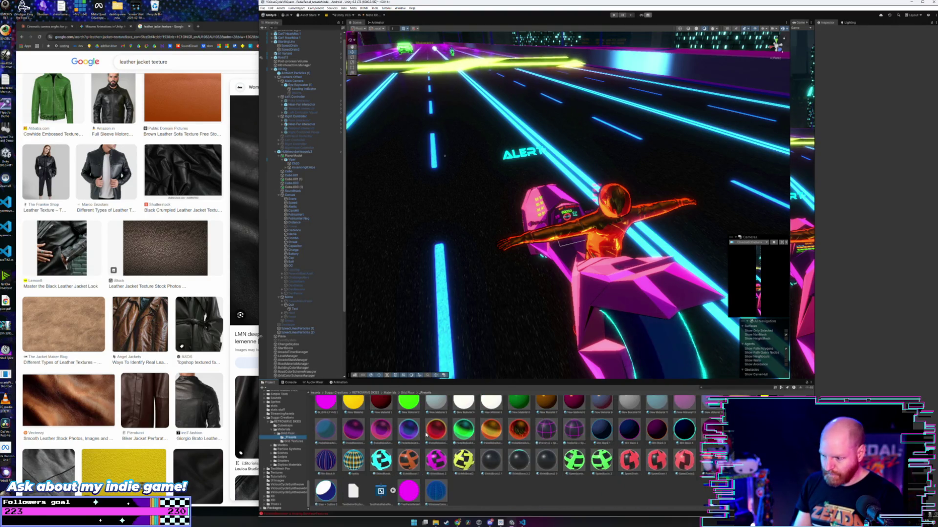
{"action": "left_click", "coordinate": [521, 431]}
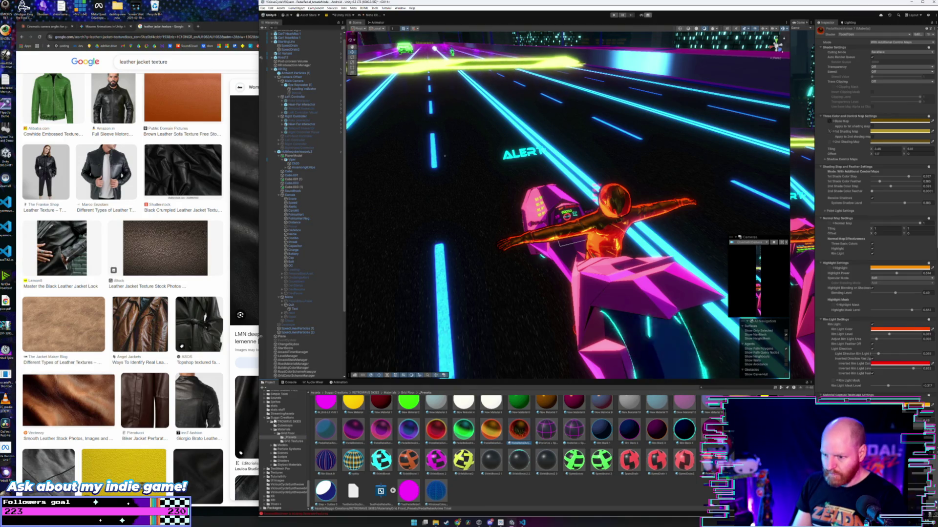
{"action": "left_click", "coordinate": [294, 441]}
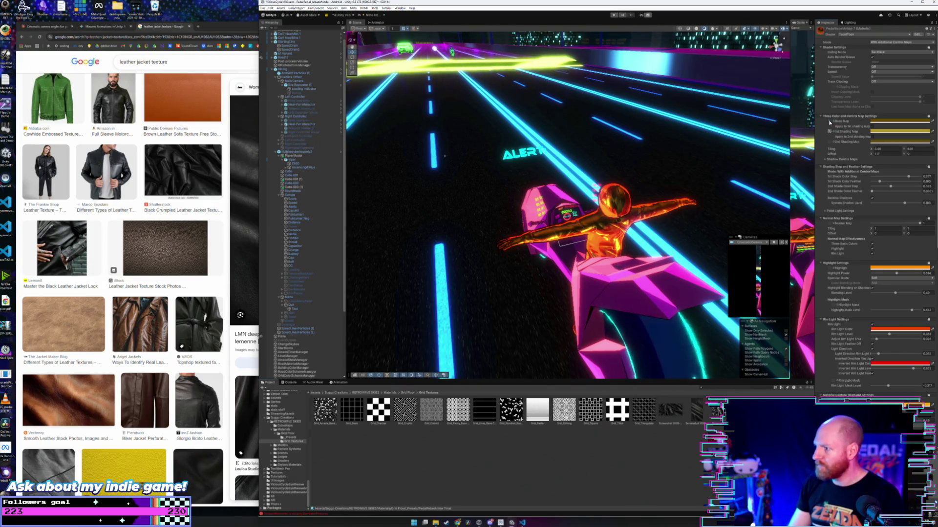
- Warm the Base Map tint toward golden orange
{"action": "left_click", "coordinate": [879, 121]}
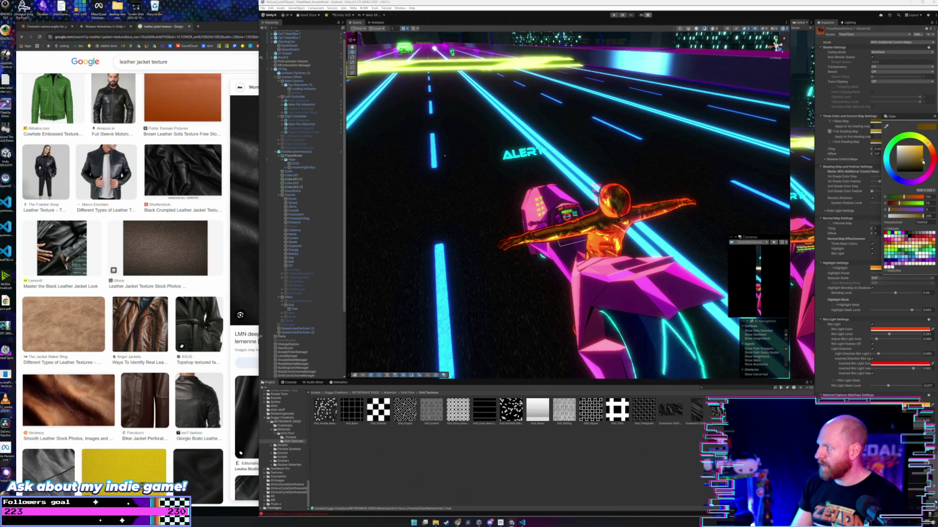
{"action": "left_click_drag", "start_coordinate": [922, 162], "coordinate": [924, 155]}
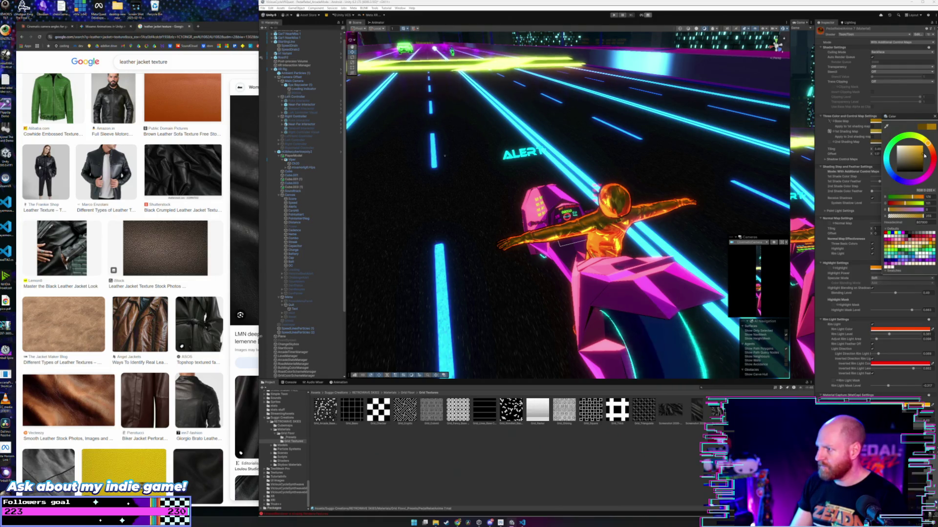
{"action": "left_click_drag", "start_coordinate": [928, 144], "coordinate": [930, 150]}
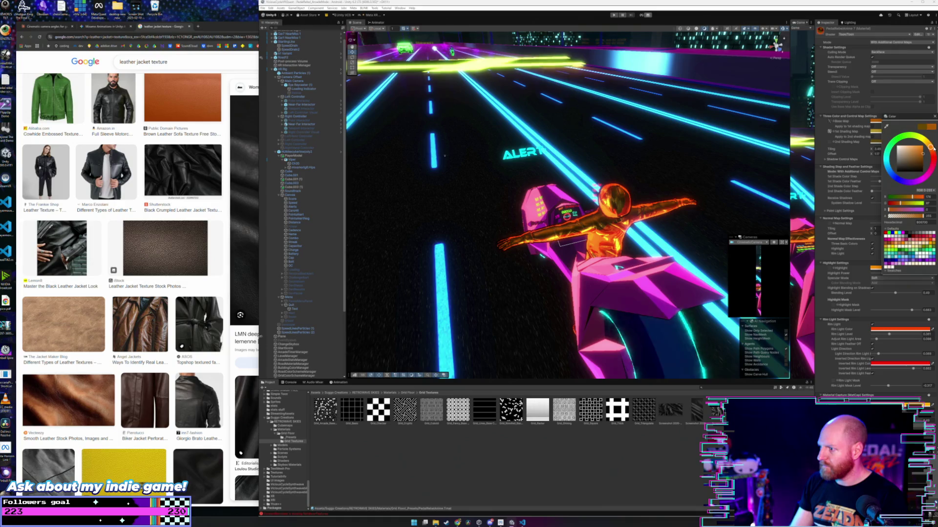
{"action": "left_click_drag", "start_coordinate": [681, 223], "coordinate": [809, 205]}
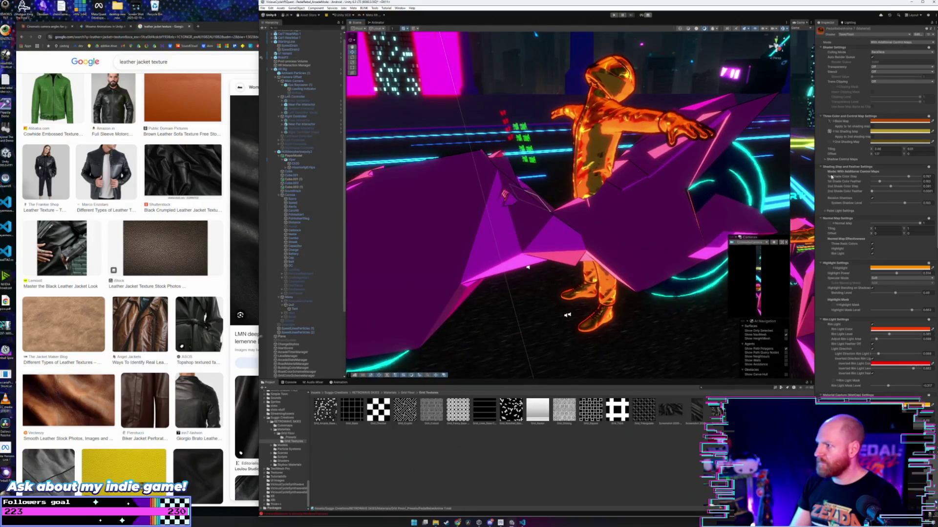
{"action": "left_click", "coordinate": [910, 122]}
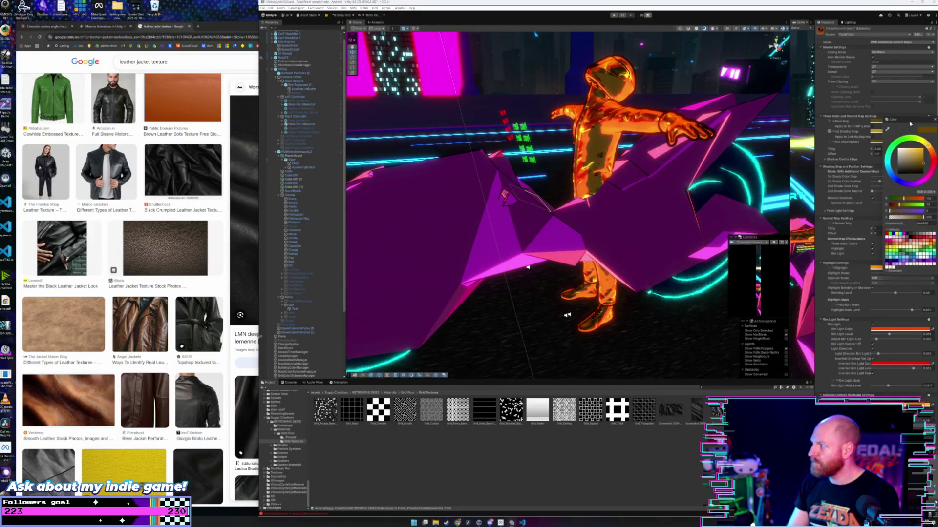
{"action": "left_click", "coordinate": [924, 162]}
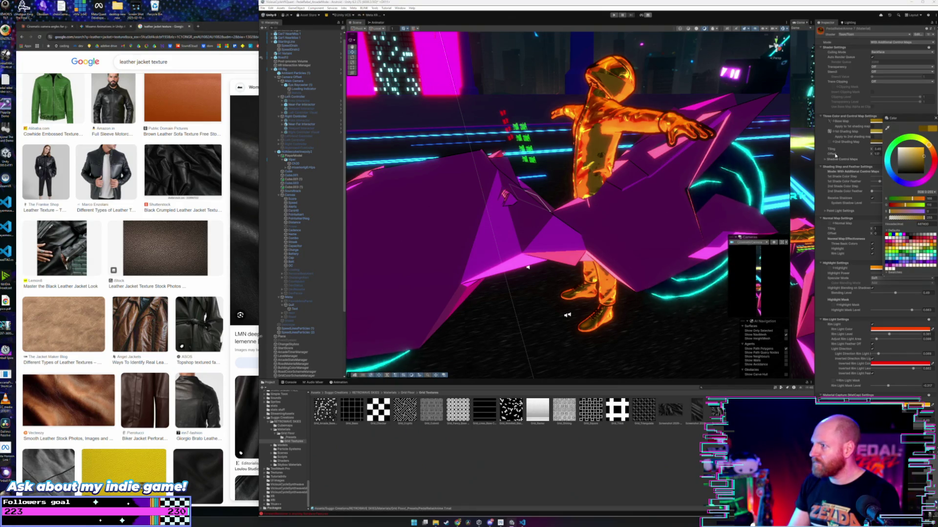
{"action": "left_click_drag", "start_coordinate": [665, 143], "coordinate": [588, 151]}
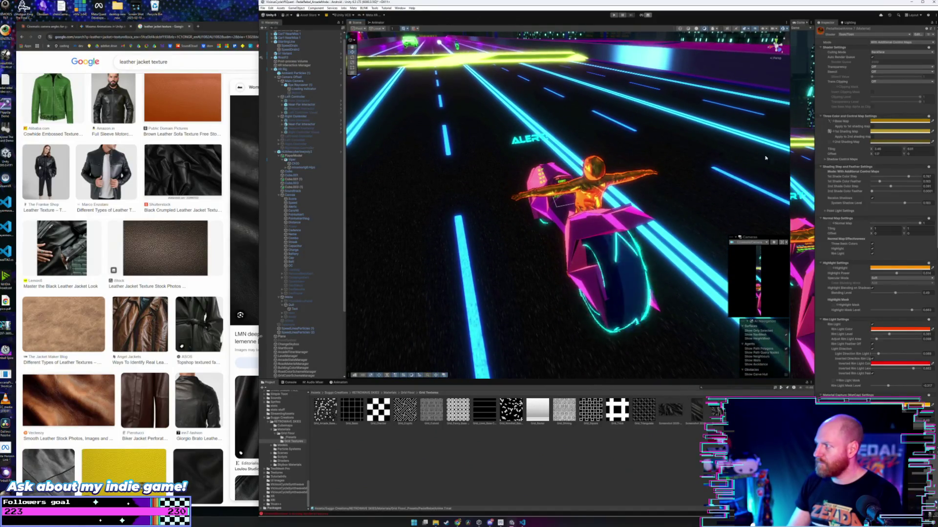
- Shift the 2nd Shading Map colour from teal to a brighter green
{"action": "left_click", "coordinate": [896, 142]}
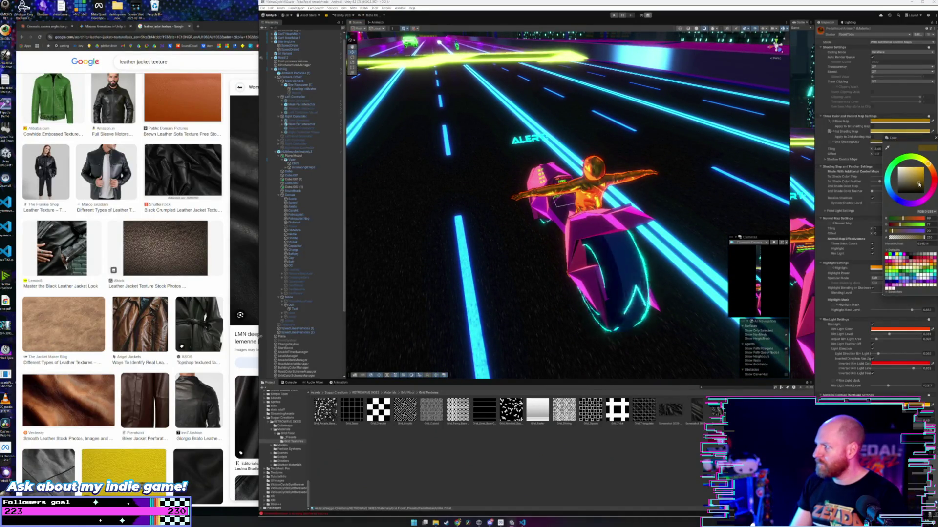
{"action": "mouse_move", "coordinate": [919, 184]}
{"action": "left_mouse_down"}
{"action": "mouse_move", "coordinate": [899, 193]}
{"action": "mouse_move", "coordinate": [931, 174]}
{"action": "mouse_move", "coordinate": [917, 208]}
{"action": "mouse_move", "coordinate": [896, 200]}
{"action": "mouse_move", "coordinate": [892, 174]}
{"action": "mouse_move", "coordinate": [898, 185]}
{"action": "left_mouse_up"}
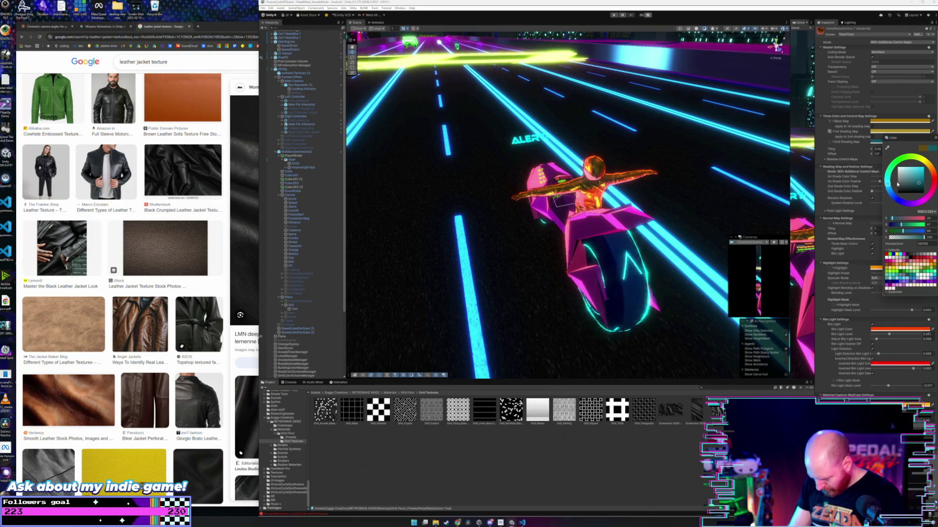
{"action": "mouse_move", "coordinate": [898, 184]}
{"action": "left_mouse_down"}
{"action": "mouse_move", "coordinate": [895, 200]}
{"action": "mouse_move", "coordinate": [896, 162]}
{"action": "mouse_move", "coordinate": [922, 163]}
{"action": "left_mouse_up"}
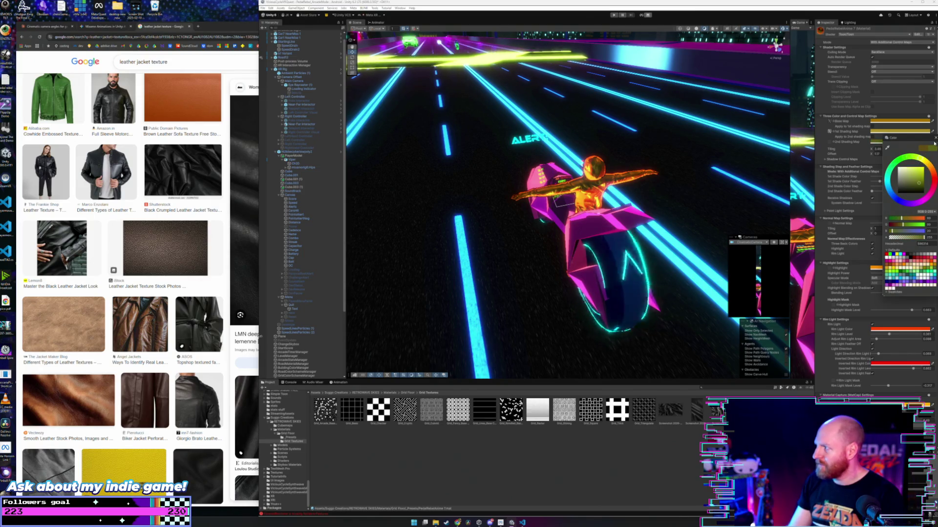
{"action": "mouse_move", "coordinate": [918, 184]}
{"action": "left_mouse_down"}
{"action": "mouse_move", "coordinate": [923, 162]}
{"action": "mouse_move", "coordinate": [920, 177]}
{"action": "left_mouse_up"}
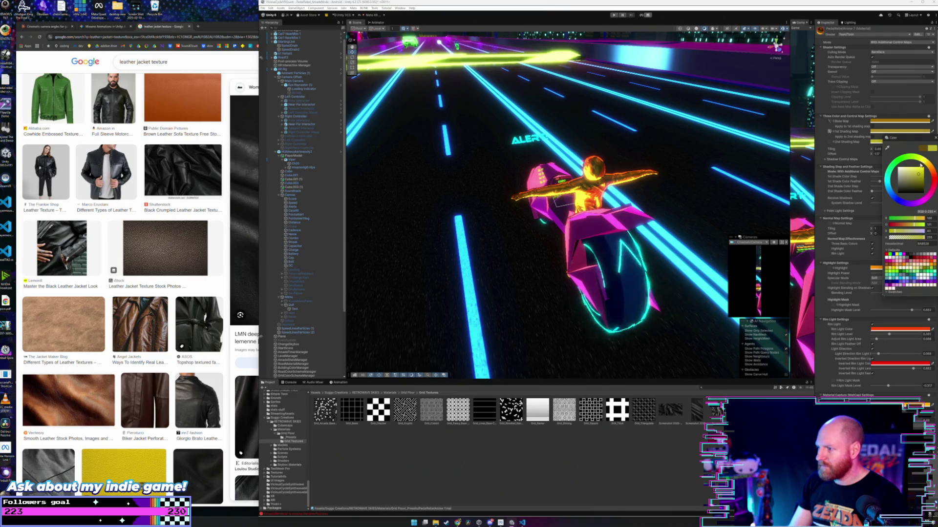
{"action": "left_click", "coordinate": [856, 158]}
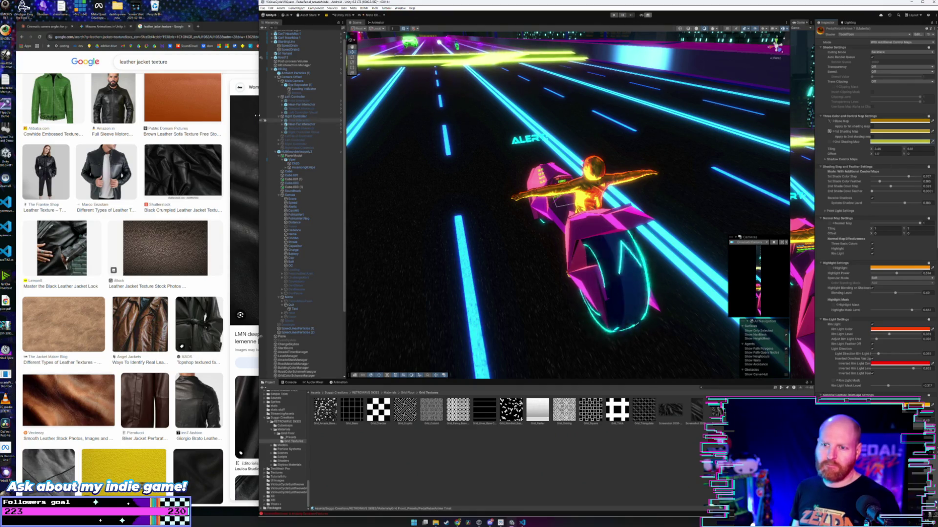
- Bring the Claude chat forward, scroll its code to the top, and narrow the browser beside Unity
{"action": "key", "text": "alt+Tab"}
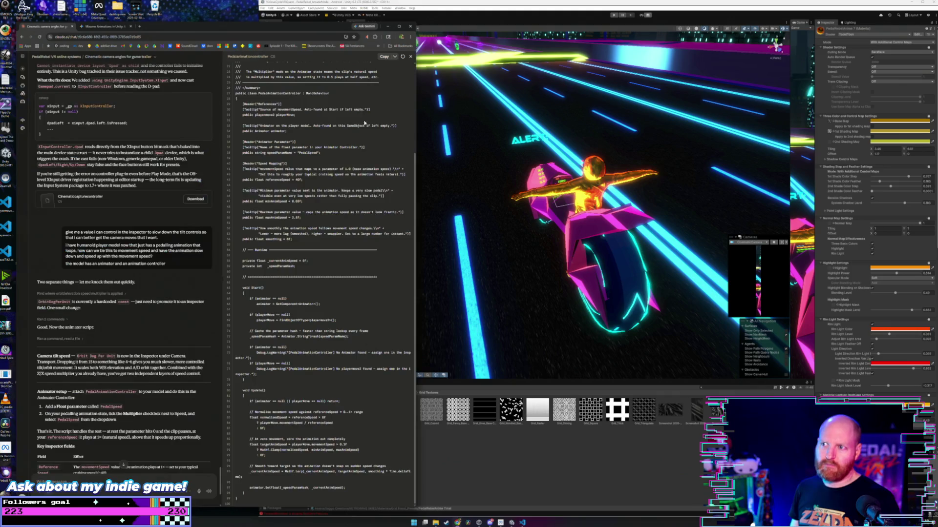
{"action": "scroll", "coordinate": [415, 148], "scroll_direction": "up", "scroll_amount": 3}
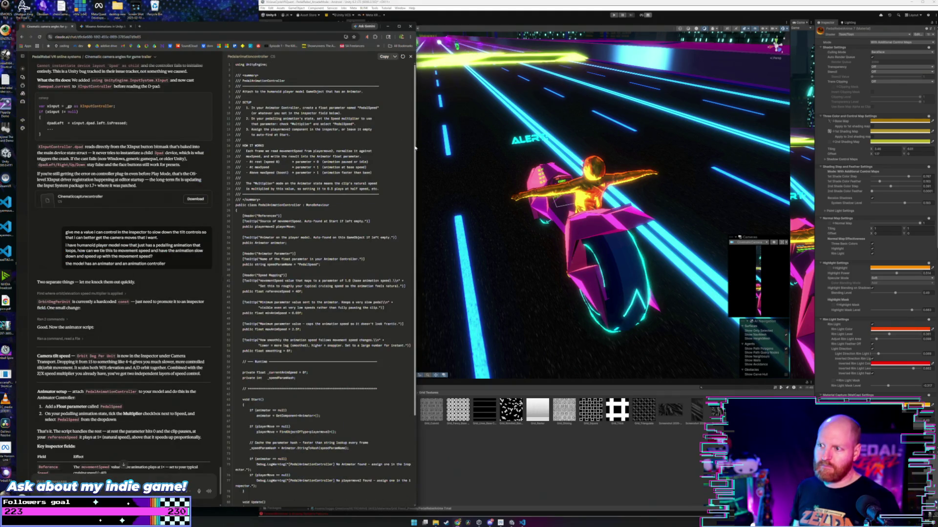
{"action": "mouse_move", "coordinate": [417, 146]}
{"action": "left_mouse_down"}
{"action": "mouse_move", "coordinate": [338, 143]}
{"action": "mouse_move", "coordinate": [346, 155]}
{"action": "left_mouse_up"}
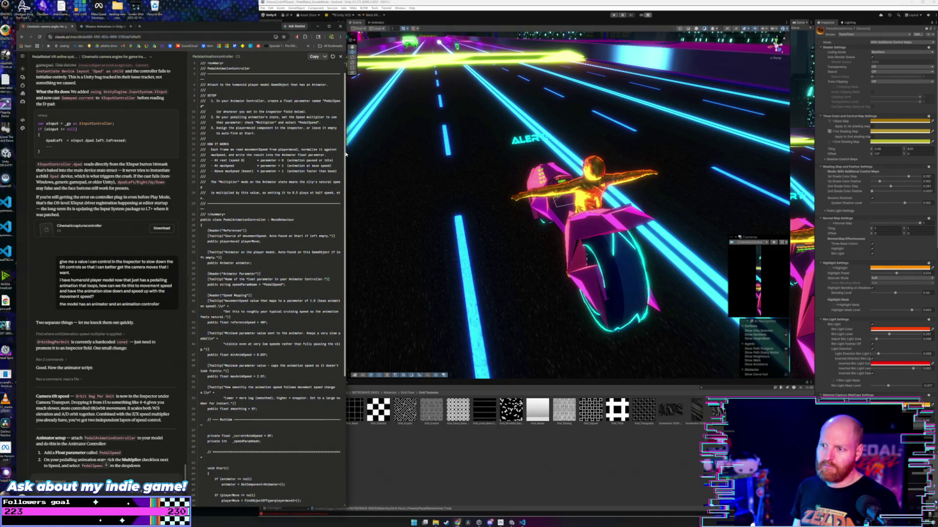
{"action": "scroll", "coordinate": [345, 156], "scroll_direction": "up", "scroll_amount": 1}
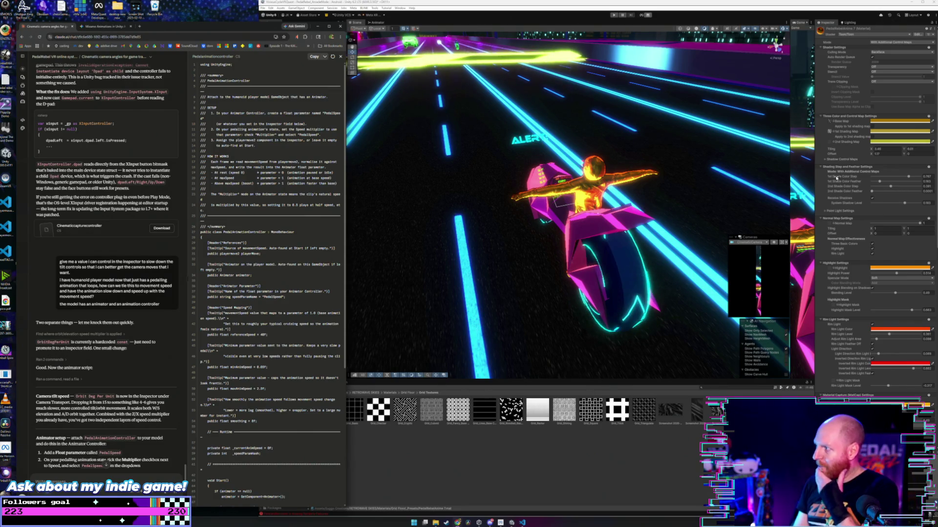
{"action": "left_click", "coordinate": [898, 123]}
- Change the rider's Base Map tint to cyan
{"action": "left_click", "coordinate": [914, 180]}
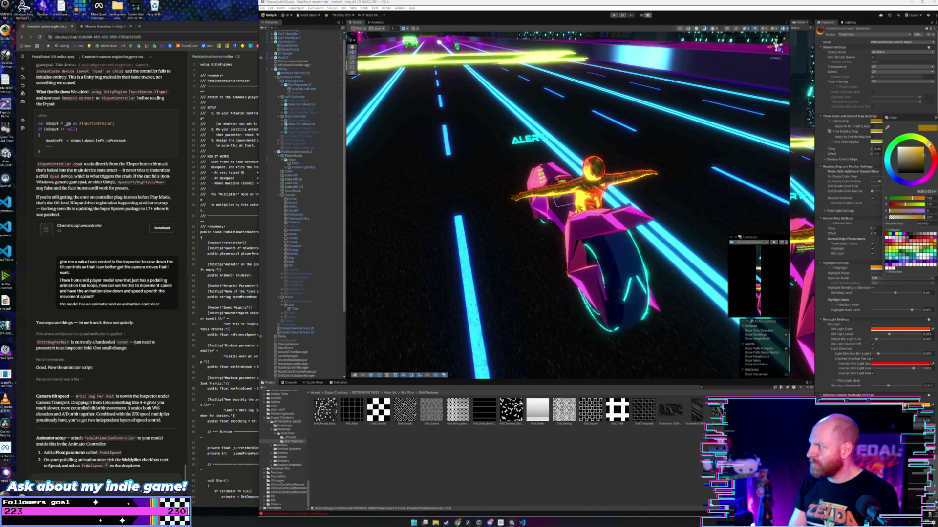
{"action": "mouse_move", "coordinate": [914, 181]}
{"action": "left_mouse_down"}
{"action": "mouse_move", "coordinate": [881, 180]}
{"action": "mouse_move", "coordinate": [881, 169]}
{"action": "left_mouse_up"}
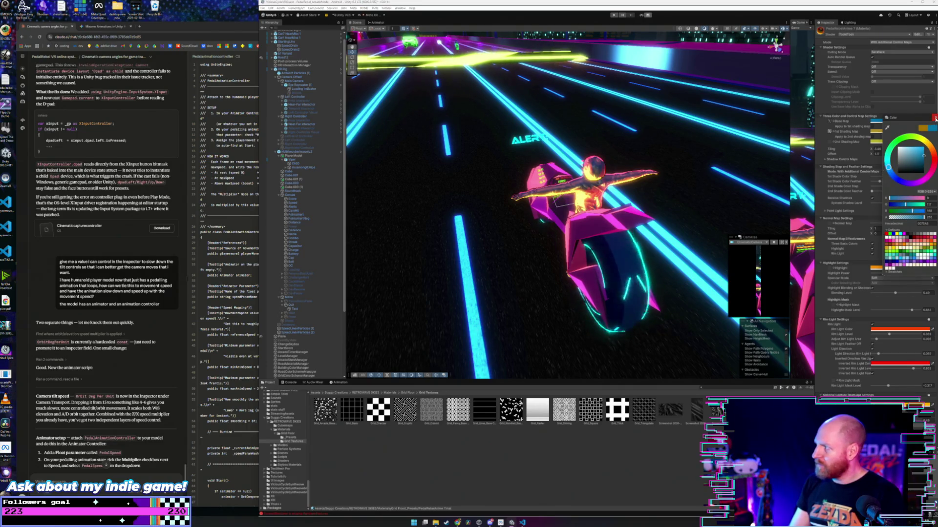
{"action": "left_click", "coordinate": [926, 147]}
{"action": "mouse_move", "coordinate": [929, 156]}
{"action": "left_mouse_down"}
{"action": "mouse_move", "coordinate": [909, 147]}
{"action": "mouse_move", "coordinate": [893, 155]}
{"action": "mouse_move", "coordinate": [888, 180]}
{"action": "left_mouse_up"}
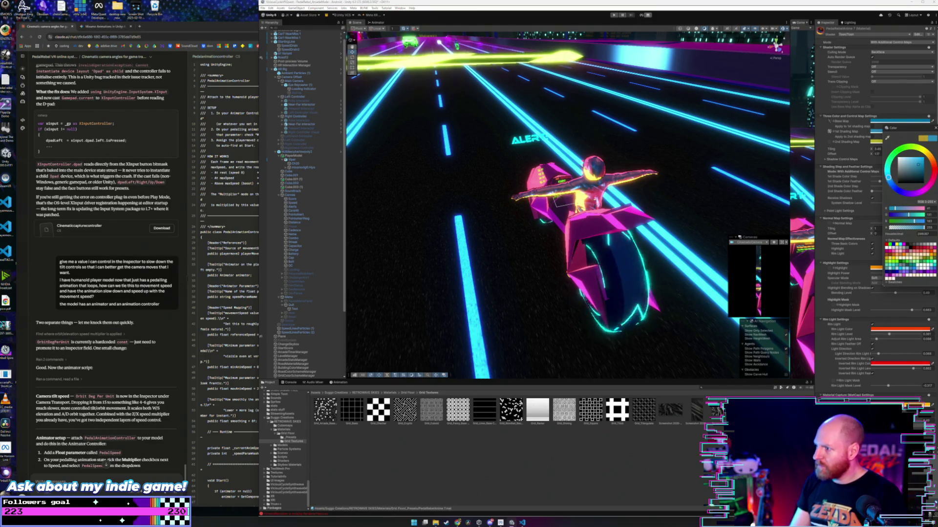
- Turn the 2nd Shading Map colour blue and run the game to test the rider
{"action": "left_click", "coordinate": [935, 127]}
{"action": "left_click", "coordinate": [877, 141]}
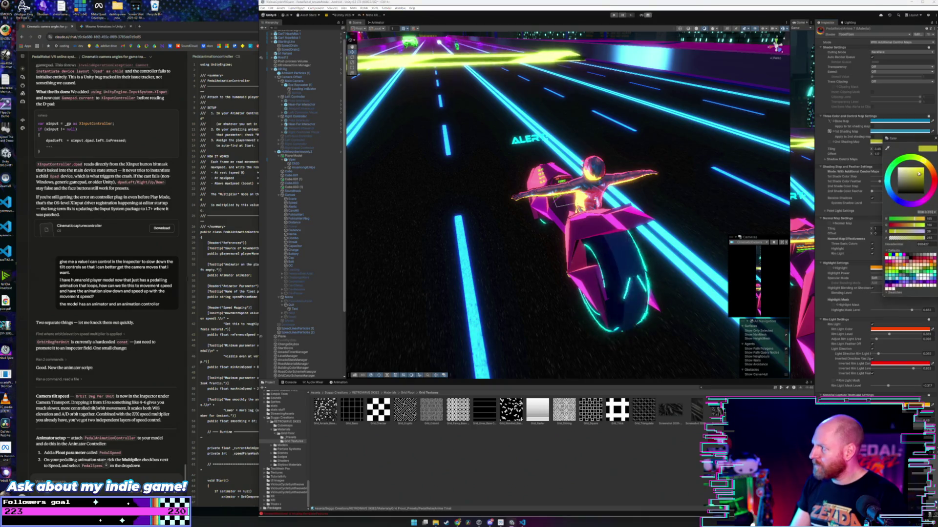
{"action": "mouse_move", "coordinate": [927, 165]}
{"action": "left_mouse_down"}
{"action": "mouse_move", "coordinate": [906, 154]}
{"action": "mouse_move", "coordinate": [884, 195]}
{"action": "mouse_move", "coordinate": [920, 202]}
{"action": "mouse_move", "coordinate": [932, 179]}
{"action": "mouse_move", "coordinate": [911, 157]}
{"action": "mouse_move", "coordinate": [898, 156]}
{"action": "mouse_move", "coordinate": [890, 193]}
{"action": "left_mouse_up"}
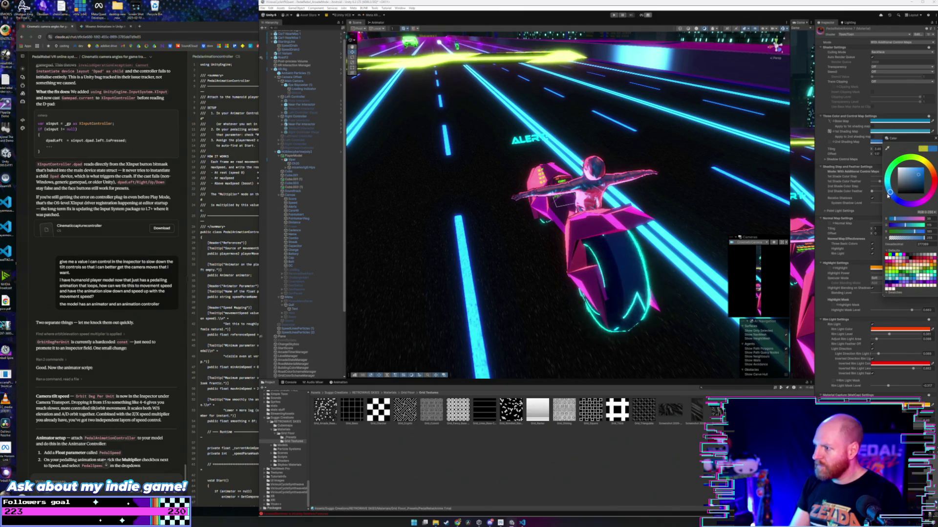
{"action": "left_click", "coordinate": [682, 168]}
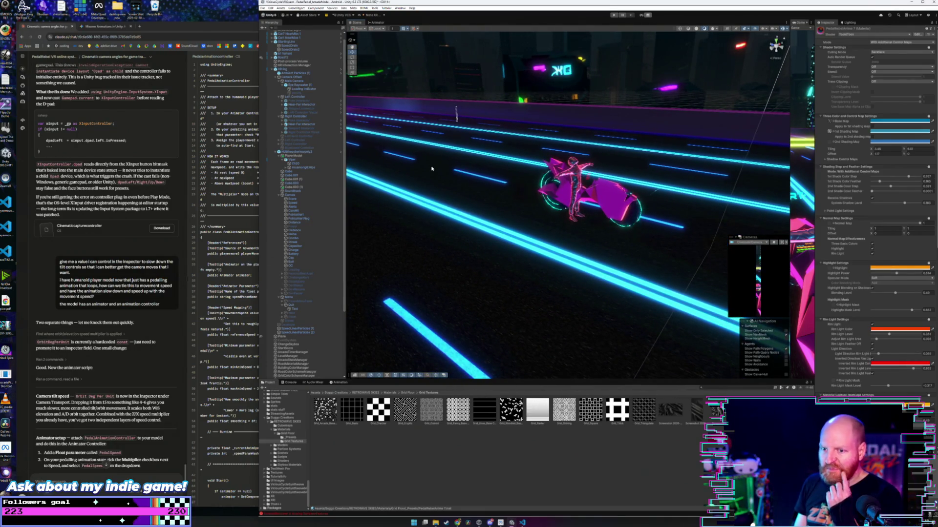
{"action": "left_click", "coordinate": [614, 15]}
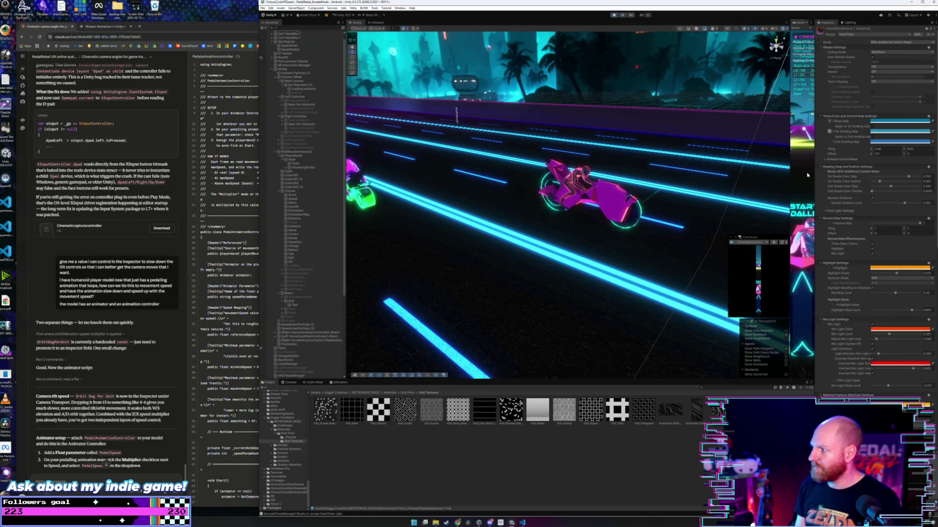
- Widen the game view, stop play mode, and bring the Claude chat forward
{"action": "left_click_drag", "start_coordinate": [790, 178], "coordinate": [409, 184]}
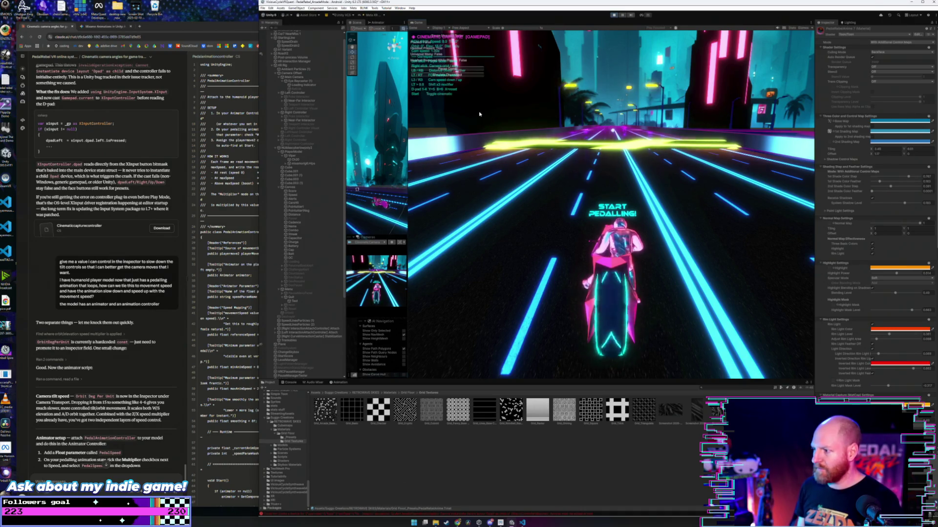
{"action": "left_click", "coordinate": [613, 15]}
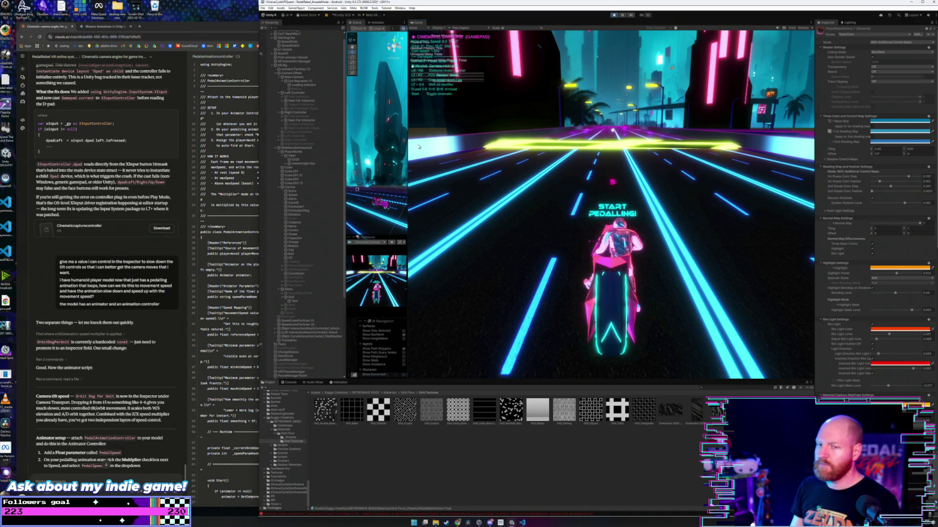
{"action": "left_click", "coordinate": [121, 316]}
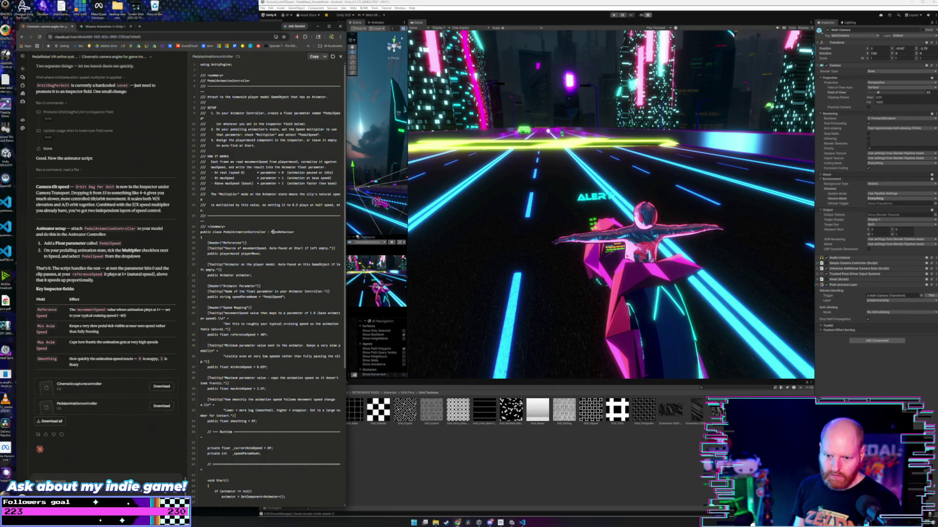
- Copy the PedalAnimationController script from Claude and return to Unity
{"action": "left_click", "coordinate": [314, 57]}
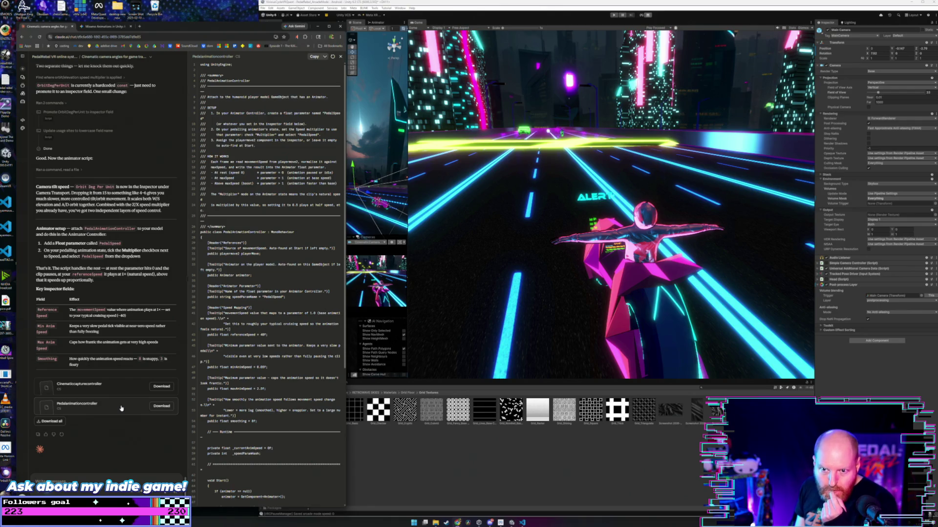
{"action": "scroll", "coordinate": [126, 317], "scroll_direction": "up", "scroll_amount": 3}
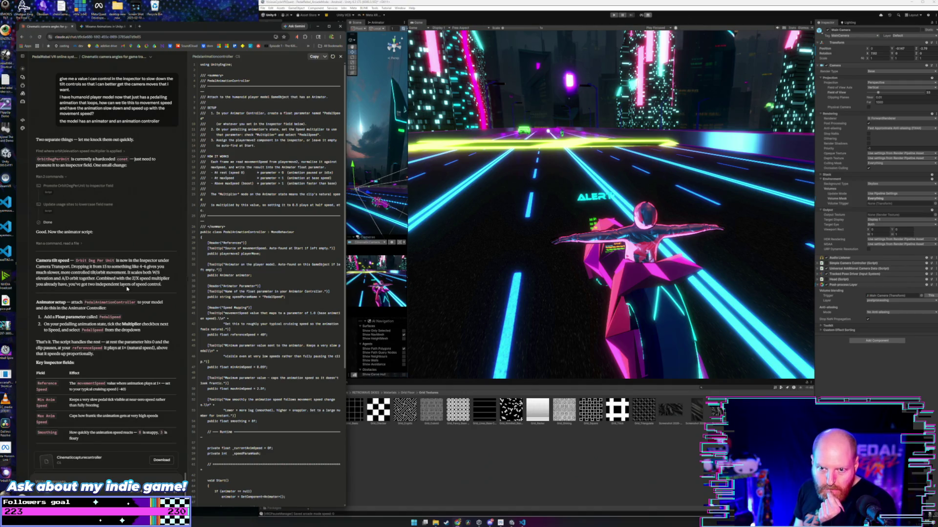
{"action": "scroll", "coordinate": [127, 289], "scroll_direction": "down", "scroll_amount": 3}
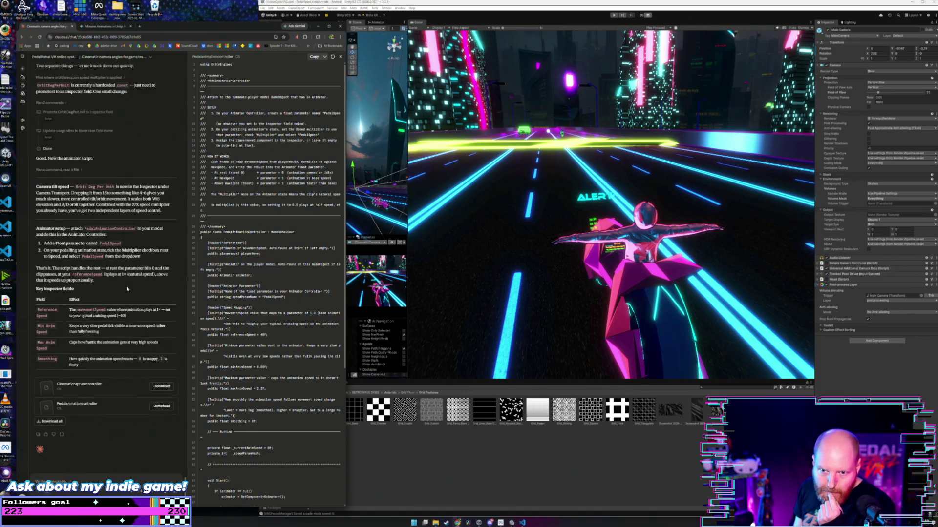
{"action": "left_click", "coordinate": [300, 160]}
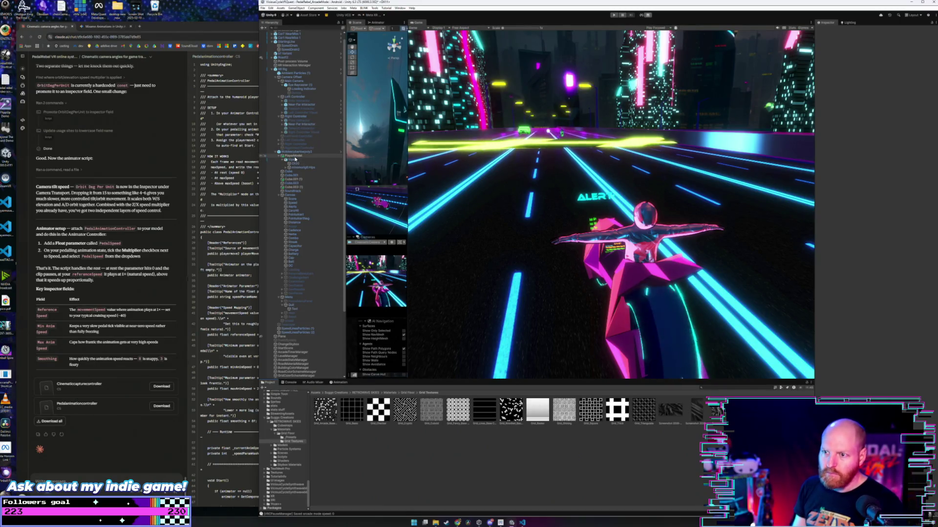
- Select the Viper object and create a new script component named PedalAnimationController
{"action": "left_click", "coordinate": [297, 161]}
{"action": "left_click", "coordinate": [296, 164]}
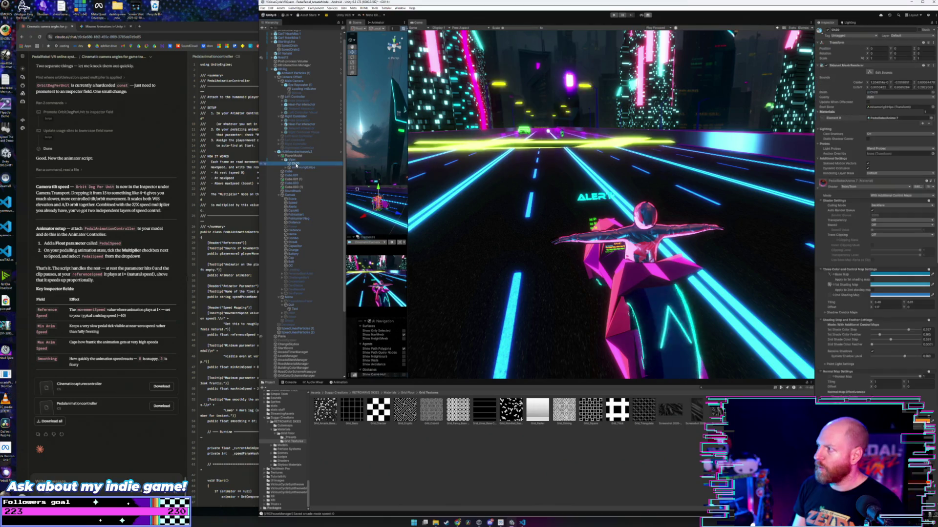
{"action": "left_click", "coordinate": [296, 161]}
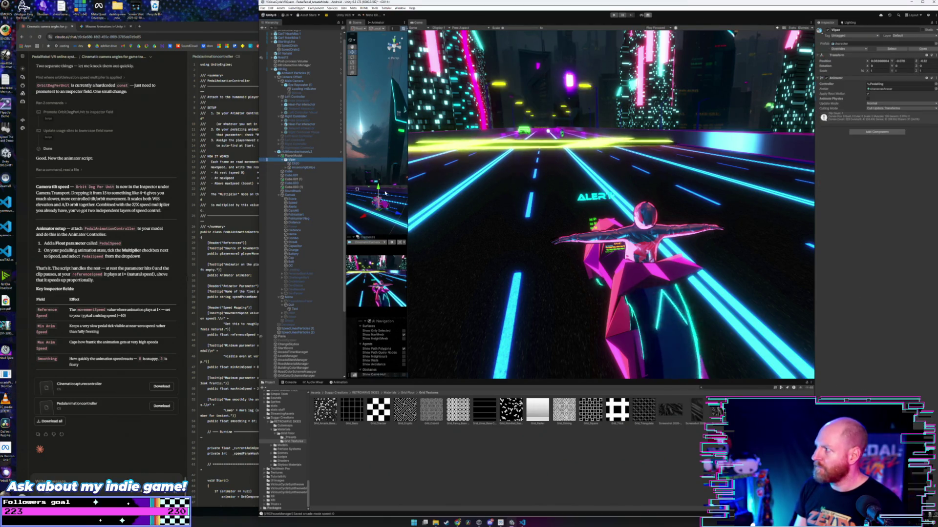
{"action": "left_click", "coordinate": [877, 132]}
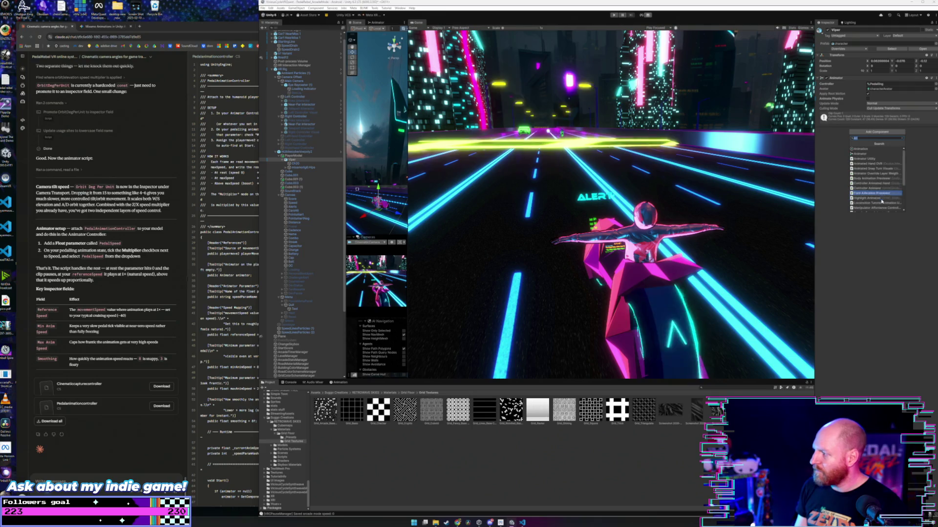
{"action": "left_click", "coordinate": [872, 212]}
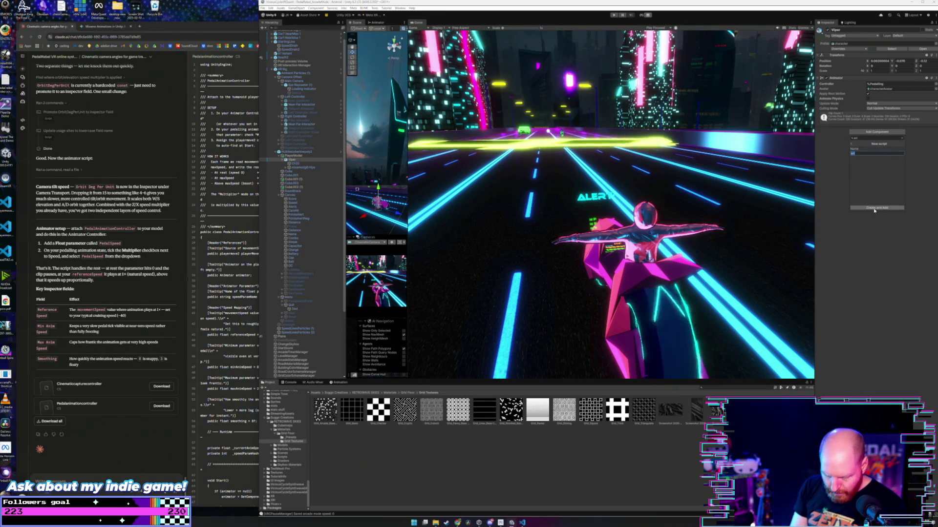
{"action": "type", "text": "Pedal"}
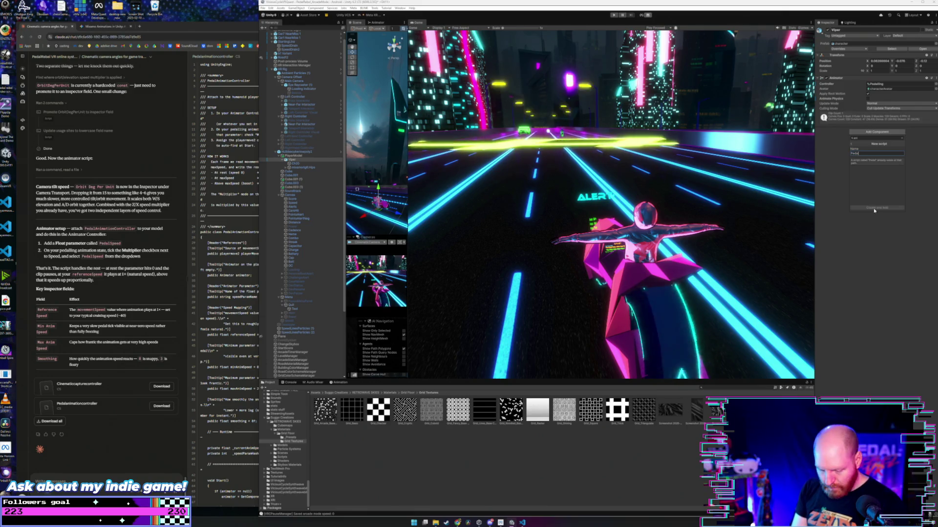
{"action": "type", "text": "er"}
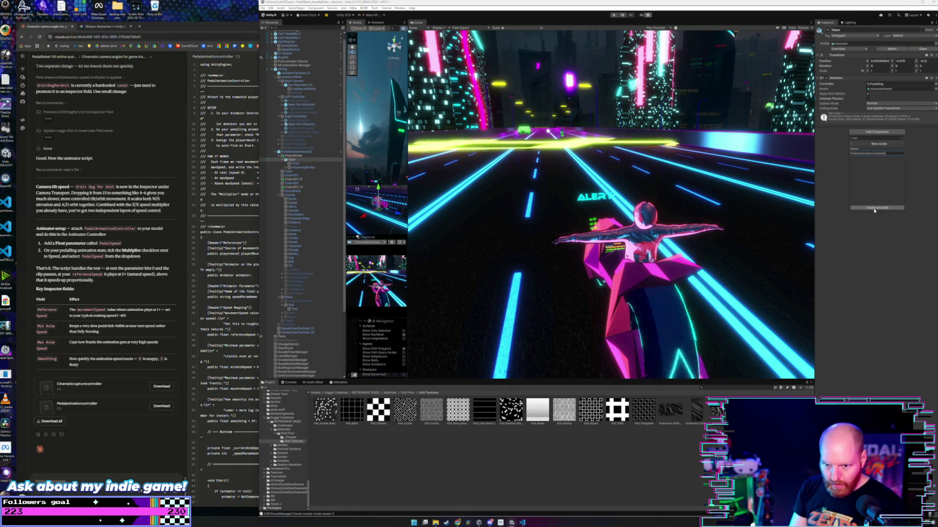
{"action": "left_click", "coordinate": [875, 210]}
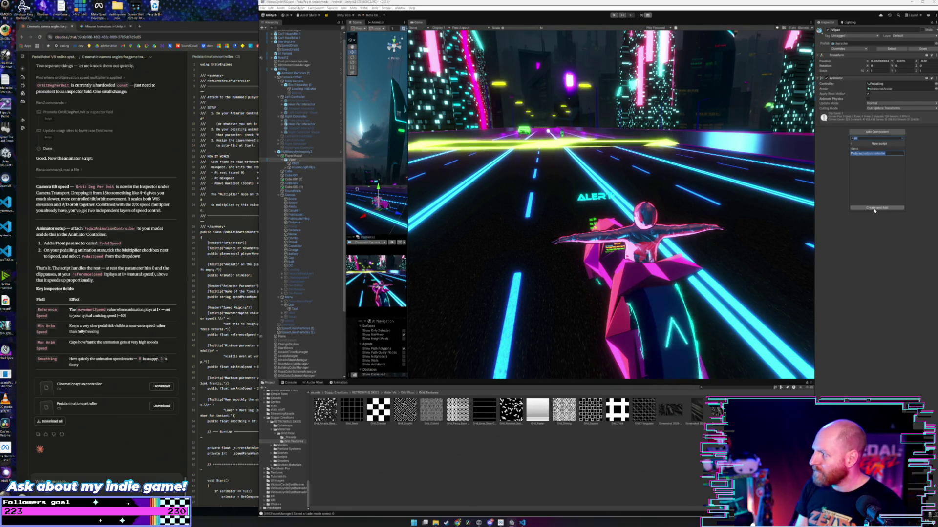
{"action": "left_click", "coordinate": [874, 210]}
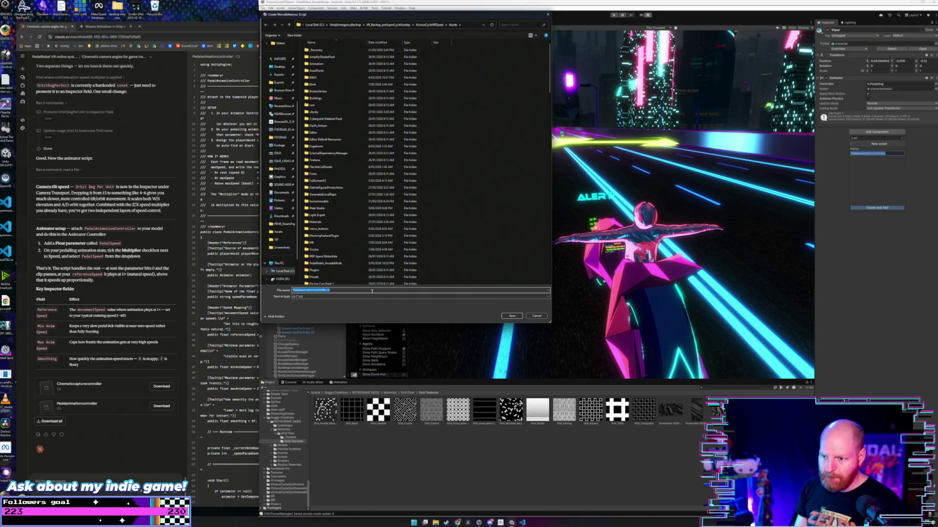
- Save the PedalAnimationController script file and open it from Viper in VS Code
{"action": "left_click", "coordinate": [510, 316]}
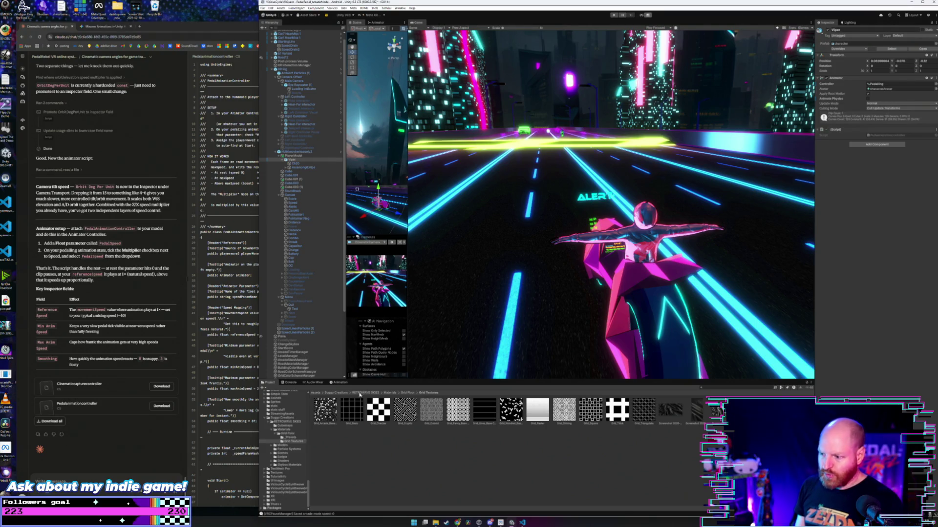
{"action": "left_click", "coordinate": [303, 161]}
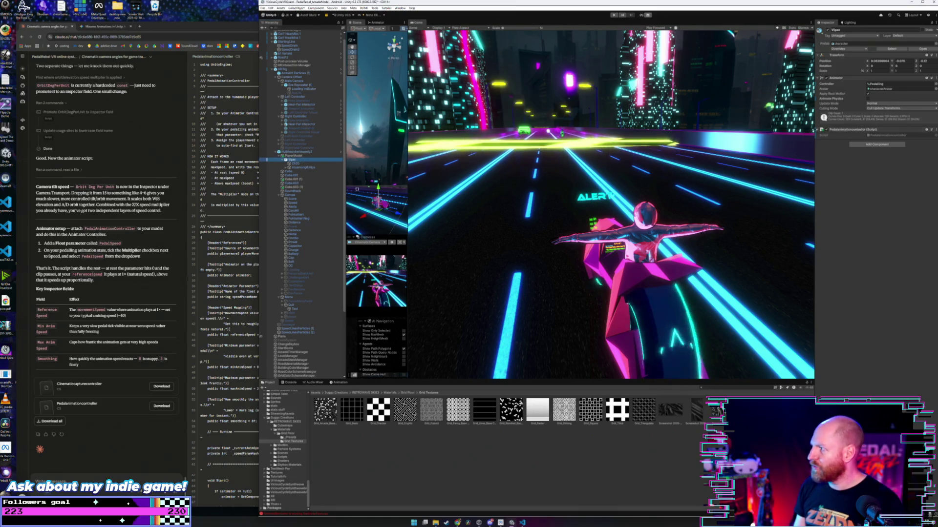
{"action": "left_click", "coordinate": [534, 234]}
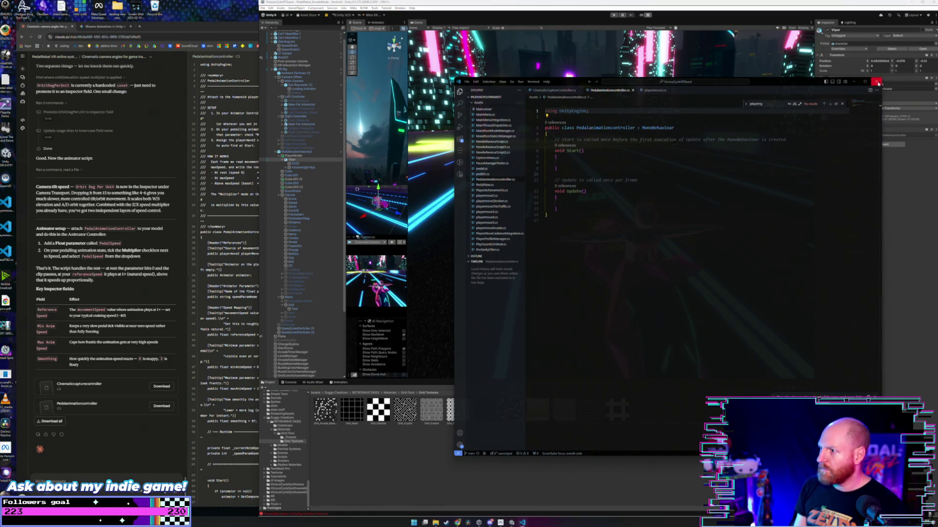
- Replace the script template in VS Code with Claude's copied code, save it, and return to Unity
{"action": "left_click", "coordinate": [200, 301]}
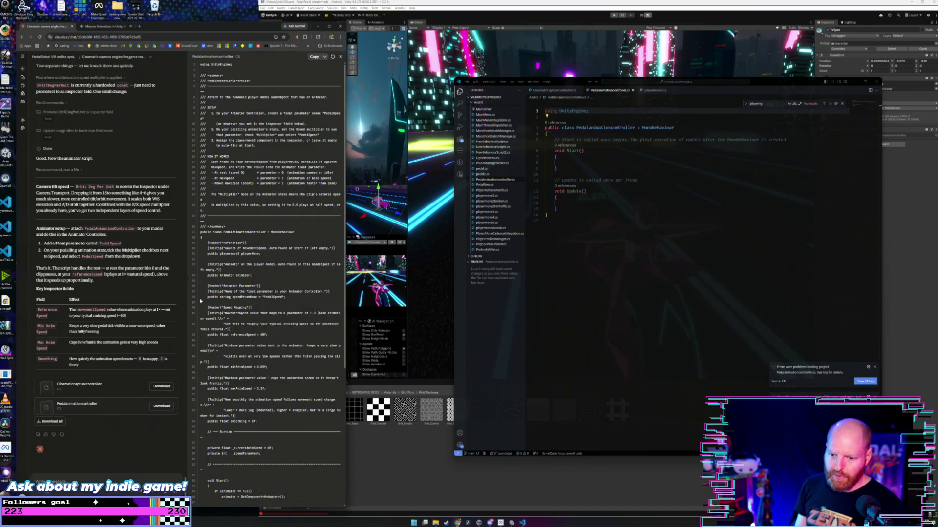
{"action": "left_click", "coordinate": [314, 56]}
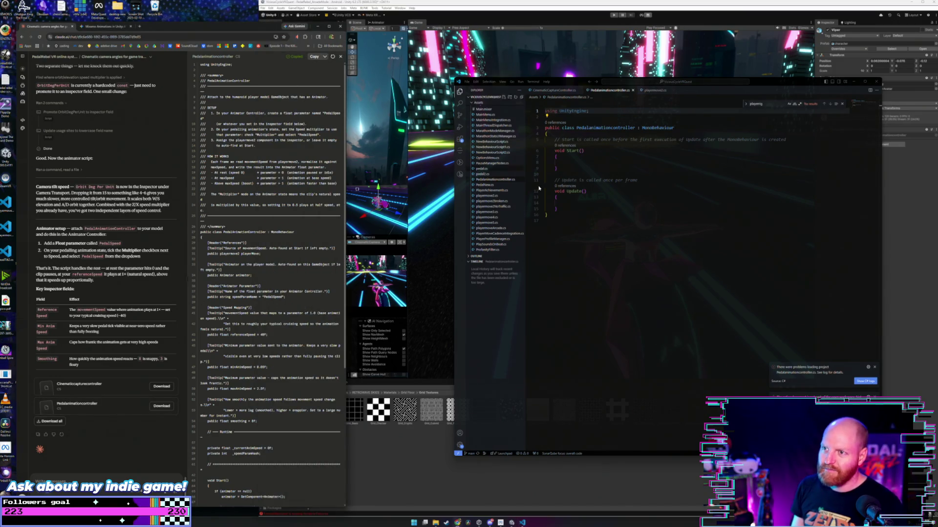
{"action": "left_click", "coordinate": [622, 219]}
{"action": "key", "text": "ctrl+a"}
{"action": "key", "text": "ctrl+s"}
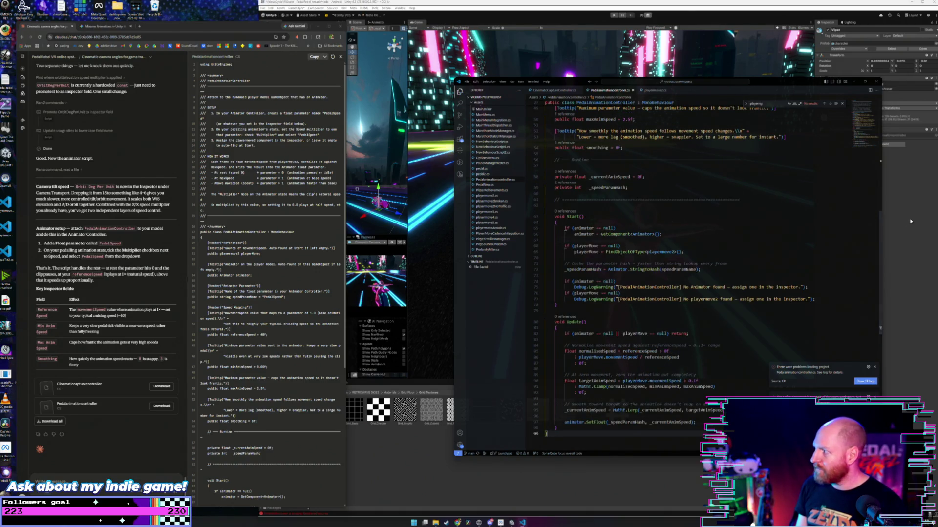
{"action": "key", "text": "alt+Tab"}
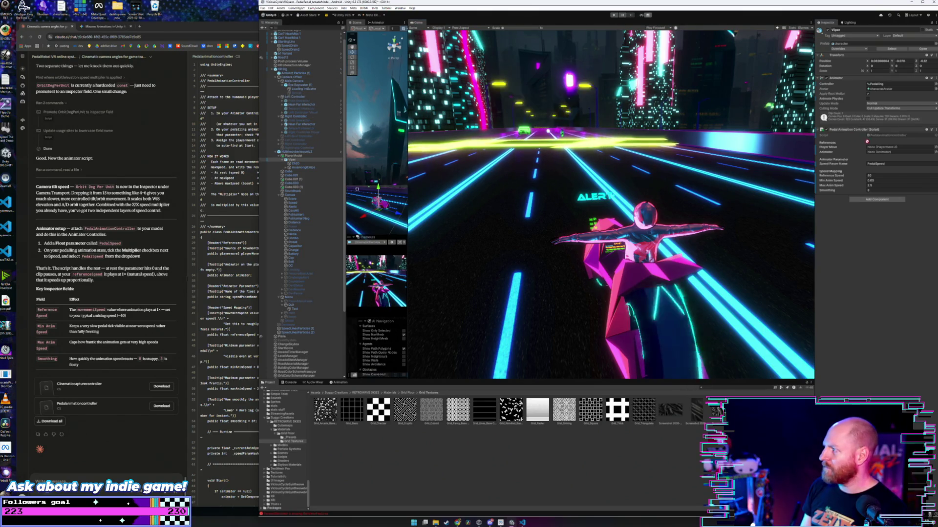
- Link XR Rig as Player Move and Viper as Animator on PedalAnimationController, then enter play mode
{"action": "left_click_drag", "start_coordinate": [282, 69], "coordinate": [900, 146]}
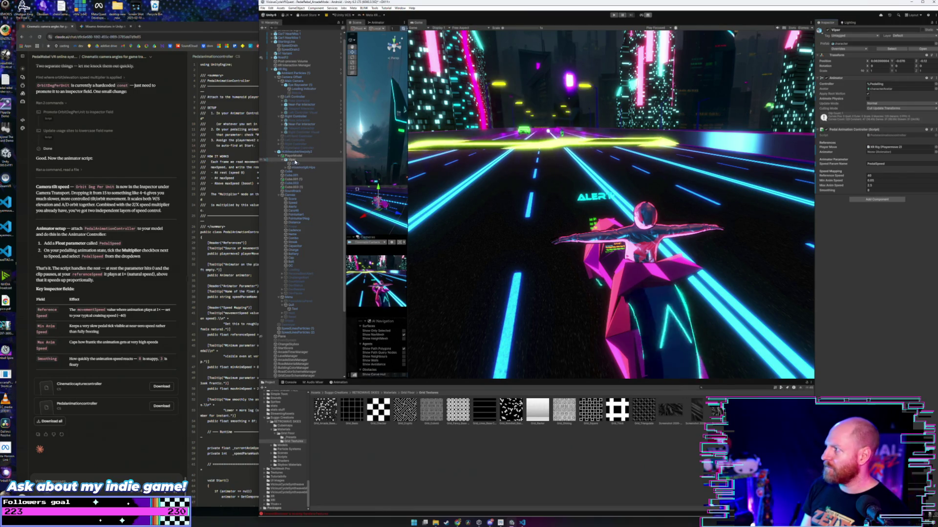
{"action": "left_click_drag", "start_coordinate": [295, 162], "coordinate": [879, 152]}
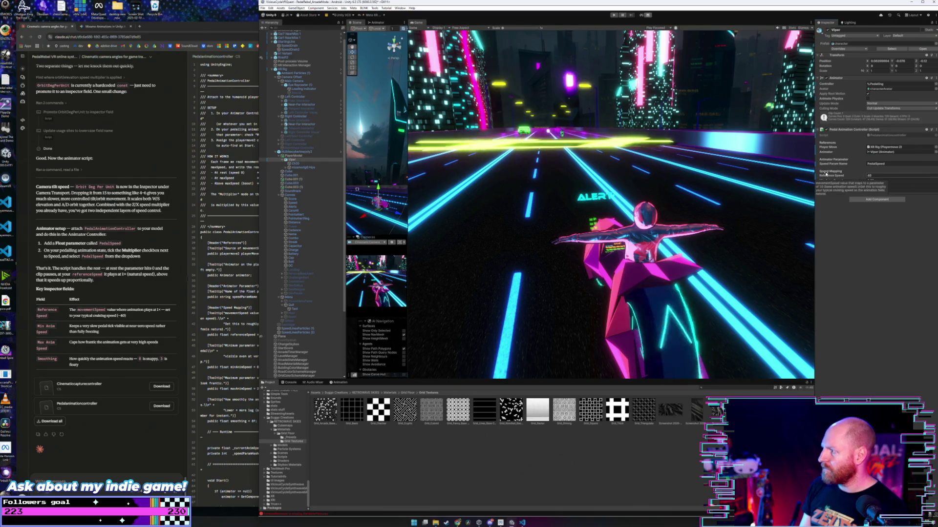
{"action": "left_click", "coordinate": [615, 15]}
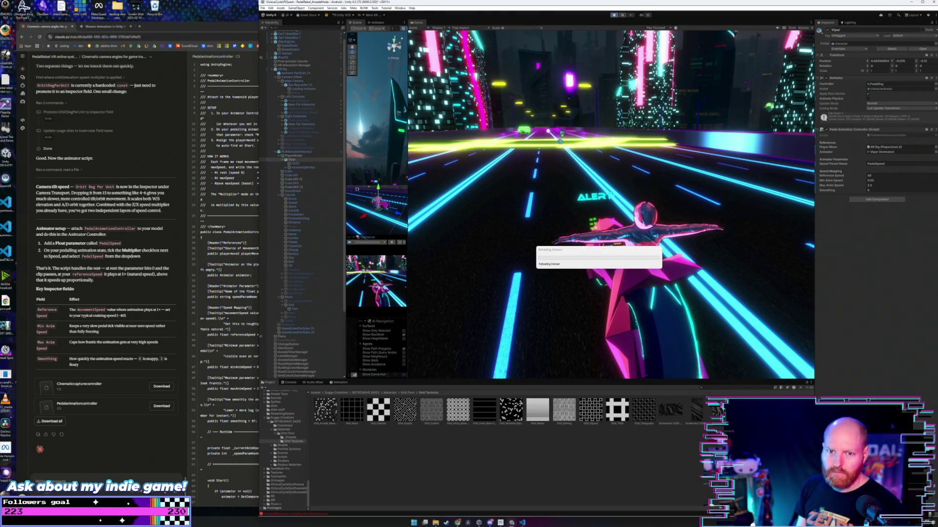
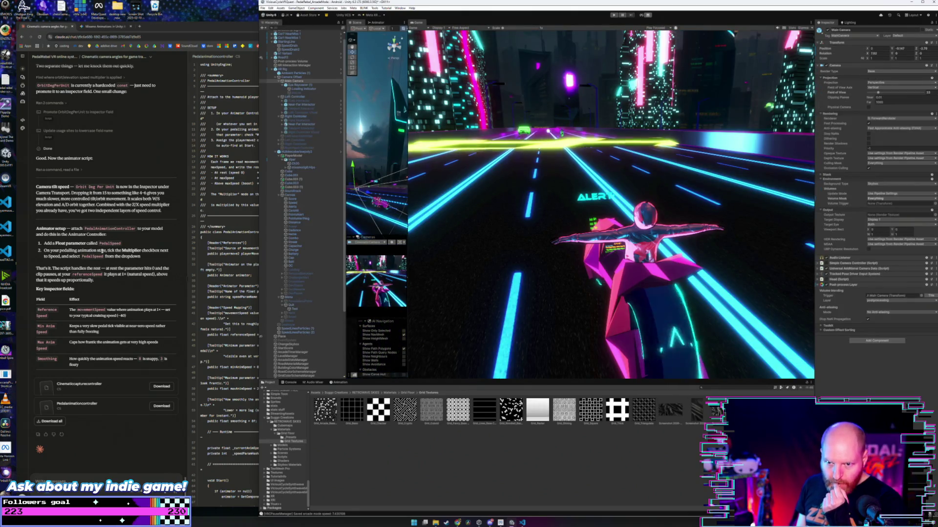
- Select Viper under PlayerModel to inspect its Animator and Pedal Animation Controller
{"action": "left_click", "coordinate": [291, 160]}
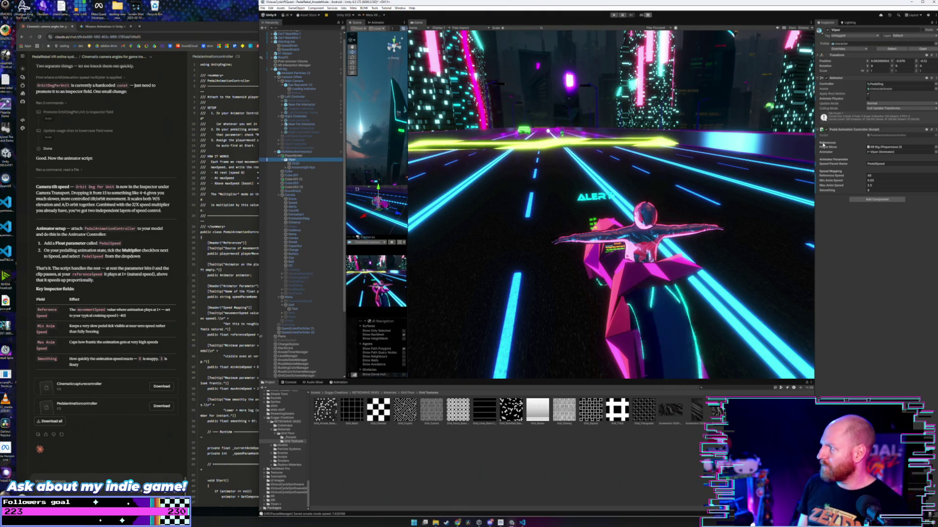
{"action": "scroll", "coordinate": [290, 445], "scroll_direction": "up", "scroll_amount": 10}
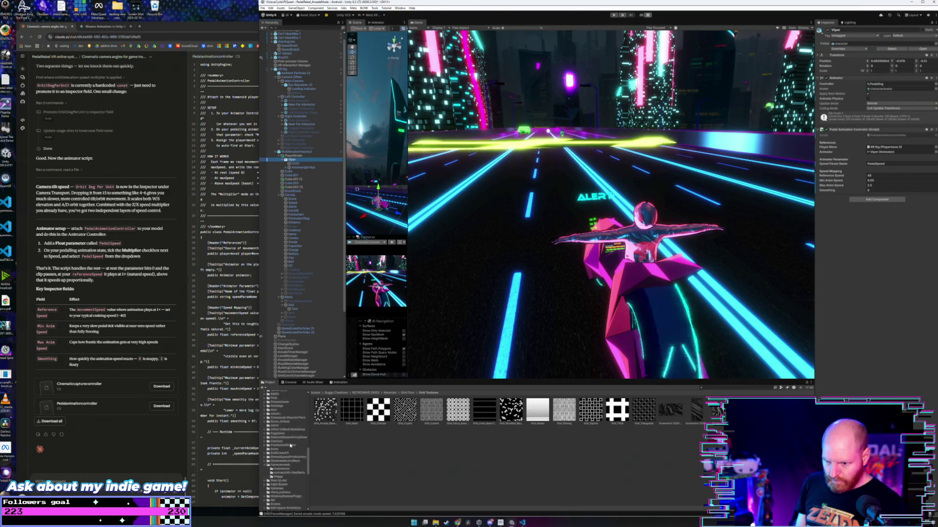
{"action": "scroll", "coordinate": [290, 445], "scroll_direction": "up", "scroll_amount": 10}
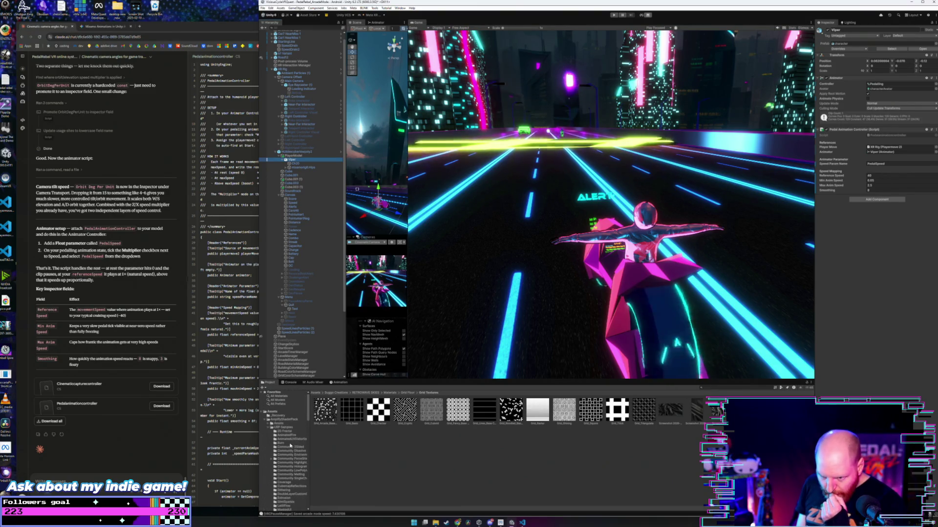
{"action": "scroll", "coordinate": [287, 435], "scroll_direction": "down", "scroll_amount": 10}
{"action": "scroll", "coordinate": [287, 436], "scroll_direction": "up", "scroll_amount": 10}
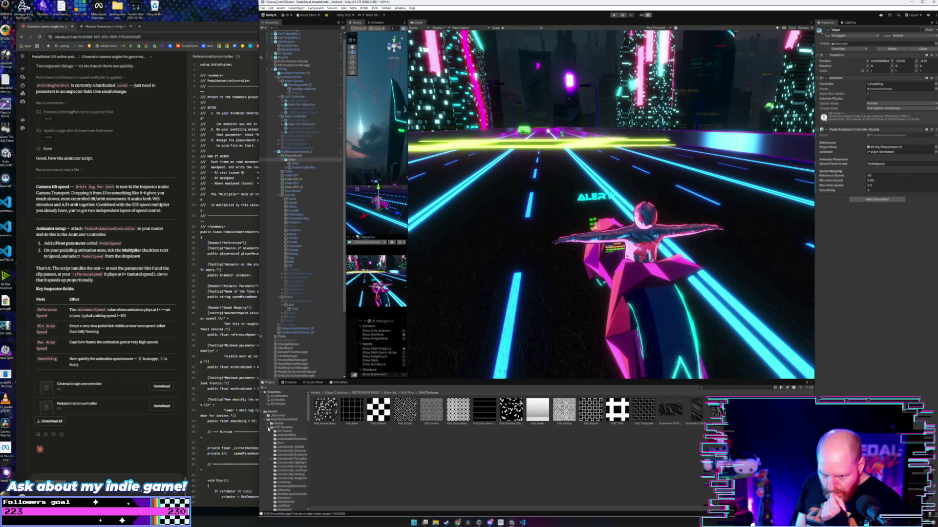
- Collapse URP Samples in the Project tree and show the humanmodels folder's contents
{"action": "left_click", "coordinate": [268, 428]}
{"action": "scroll", "coordinate": [287, 451], "scroll_direction": "down", "scroll_amount": 2}
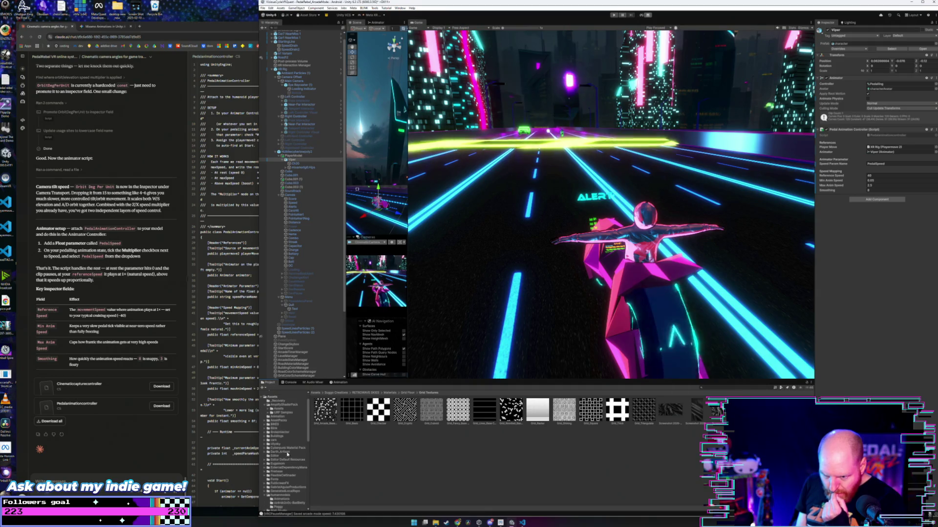
{"action": "scroll", "coordinate": [286, 473], "scroll_direction": "down", "scroll_amount": 2}
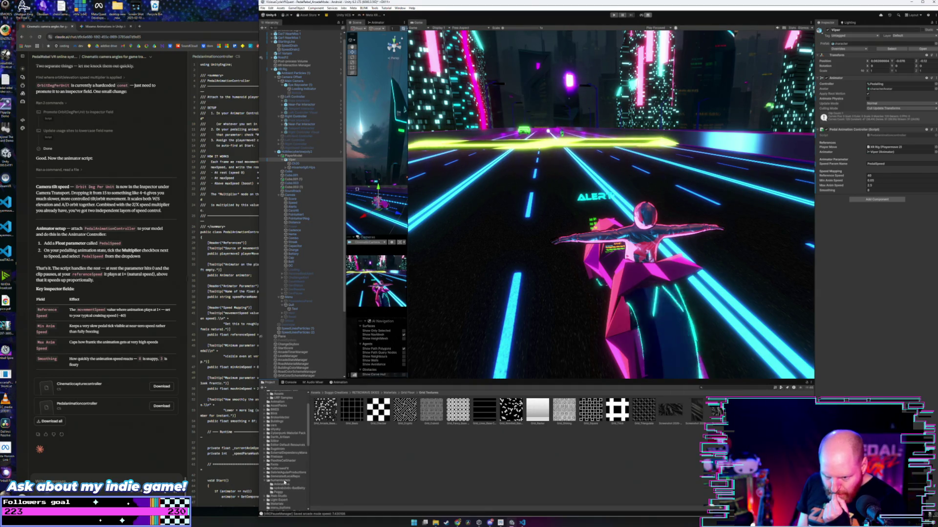
{"action": "left_click", "coordinate": [284, 481]}
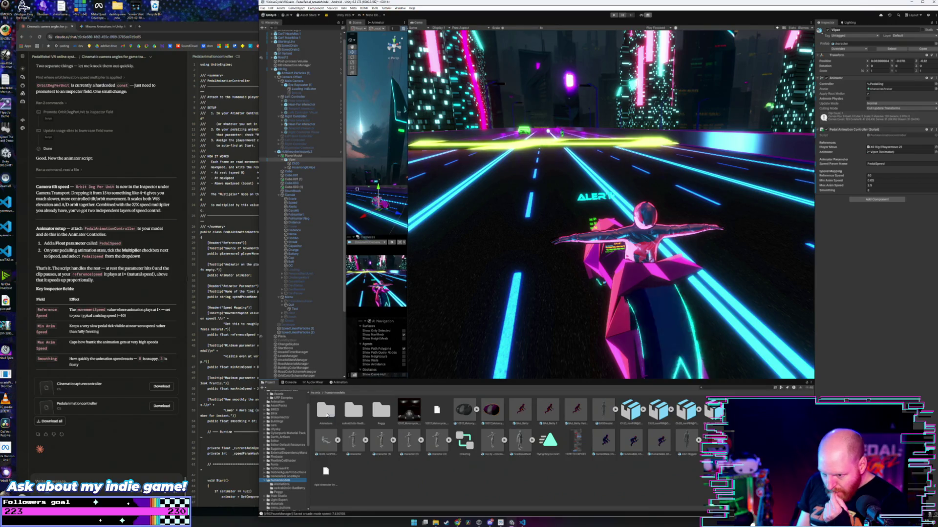
- Open Pedaling.controller in the Animator, resize the side panel, and nudge Bicycle Kick left
{"action": "double_click", "coordinate": [326, 414]}
{"action": "left_click", "coordinate": [337, 393]}
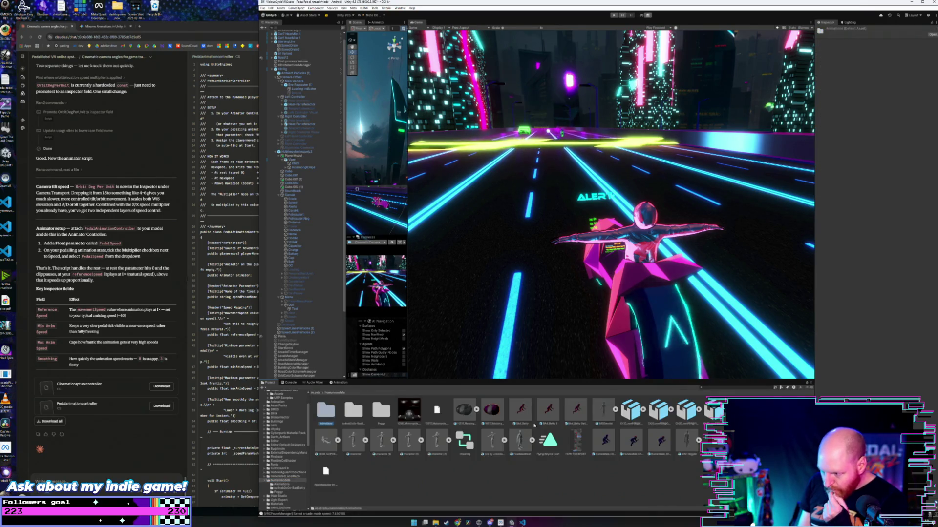
{"action": "double_click", "coordinate": [716, 439]}
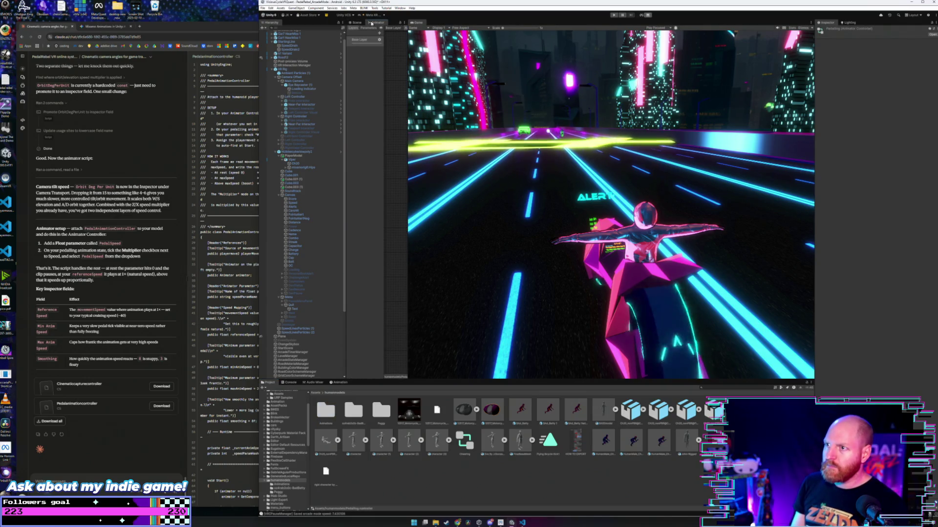
{"action": "left_click_drag", "start_coordinate": [384, 87], "coordinate": [584, 99]}
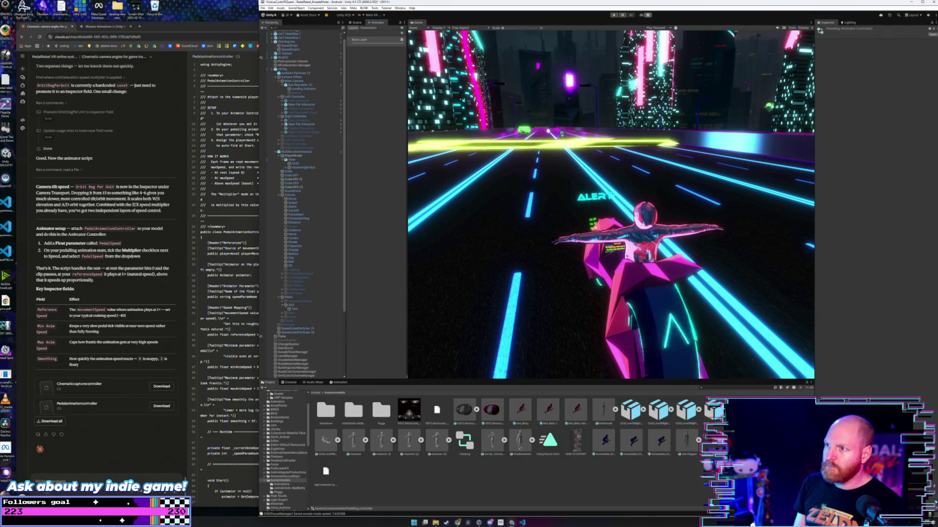
{"action": "mouse_move", "coordinate": [406, 105]}
{"action": "left_mouse_down"}
{"action": "mouse_move", "coordinate": [371, 105]}
{"action": "mouse_move", "coordinate": [732, 105]}
{"action": "left_mouse_up"}
{"action": "left_click_drag", "start_coordinate": [526, 100], "coordinate": [514, 101]}
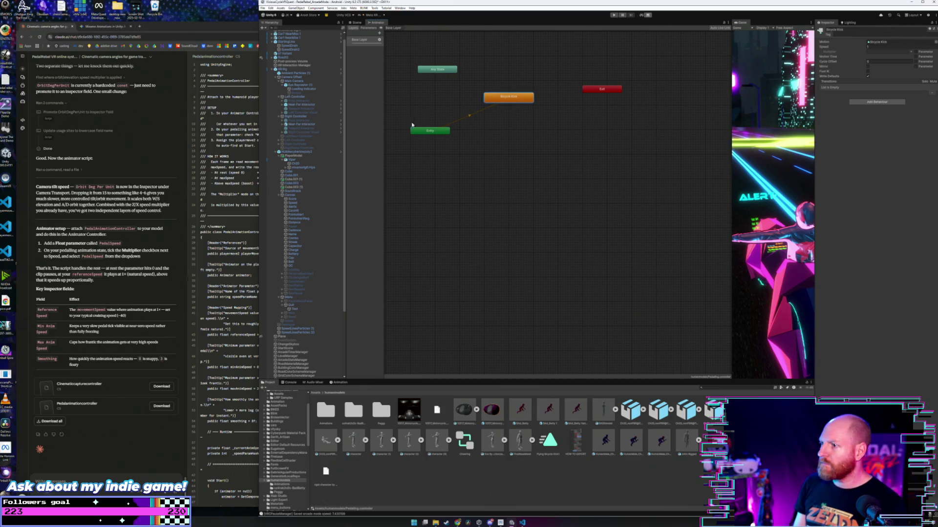
{"action": "left_click", "coordinate": [430, 131]}
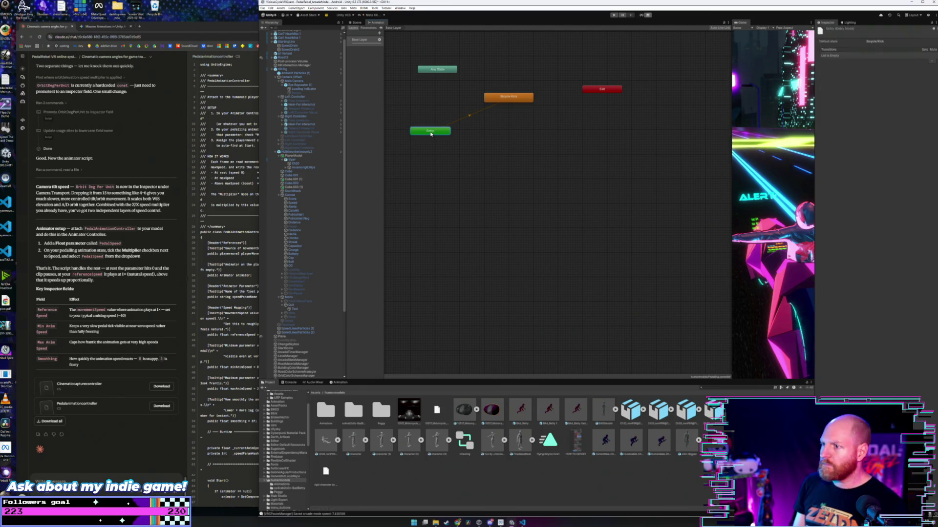
{"action": "left_click", "coordinate": [439, 71]}
{"action": "left_click", "coordinate": [518, 98]}
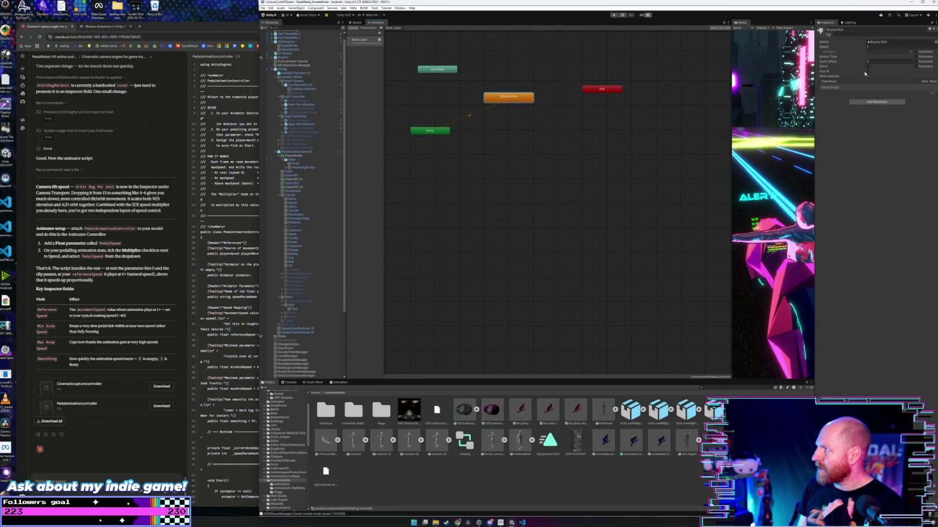
{"action": "left_click", "coordinate": [916, 57]}
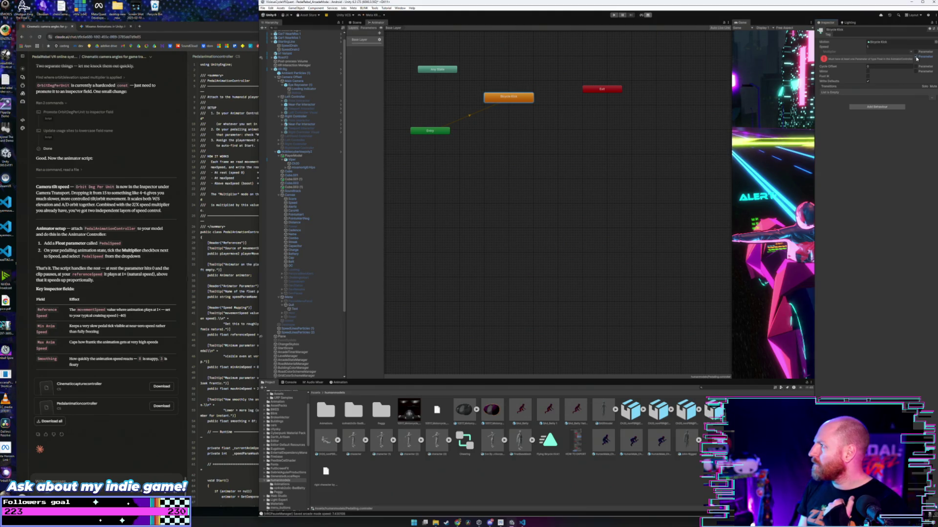
{"action": "left_click", "coordinate": [917, 58]}
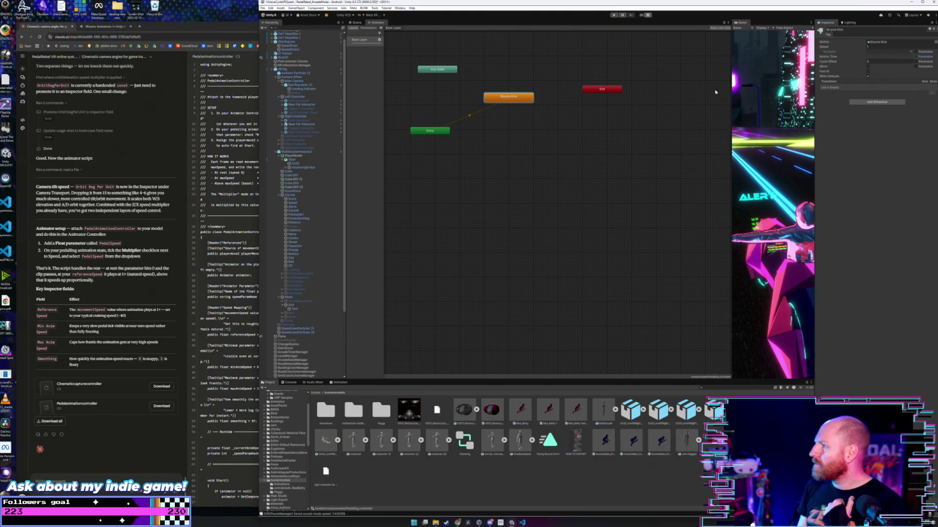
{"action": "left_click", "coordinate": [524, 72]}
{"action": "right_click", "coordinate": [520, 74]}
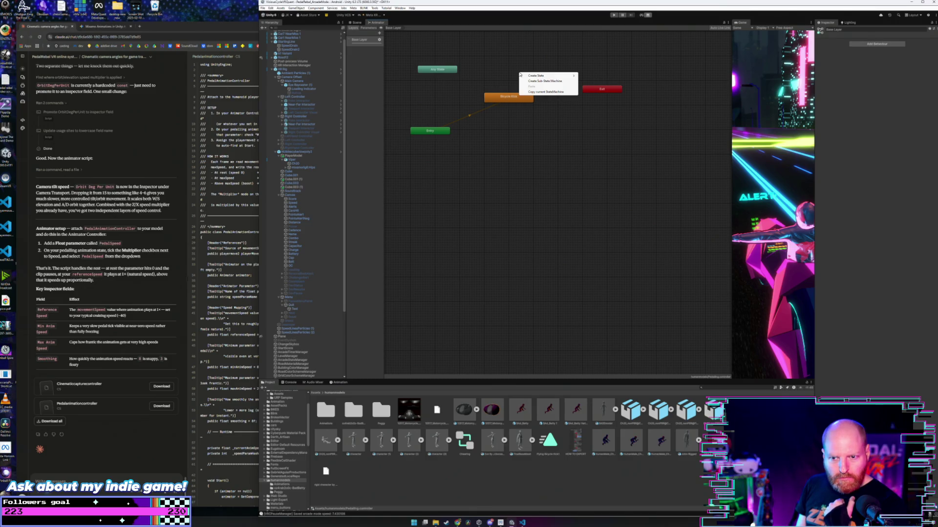
{"action": "mouse_move", "coordinate": [535, 77]}
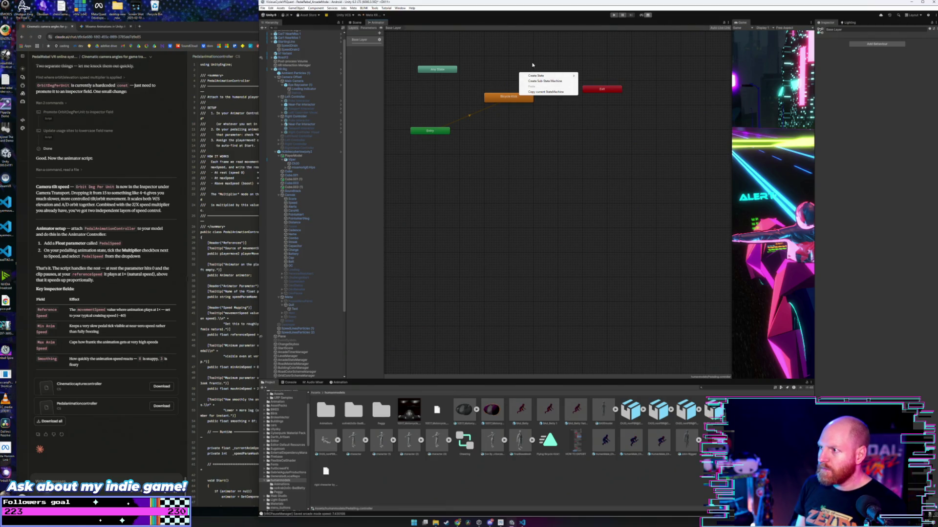
{"action": "left_click", "coordinate": [488, 80]}
{"action": "left_click", "coordinate": [367, 41]}
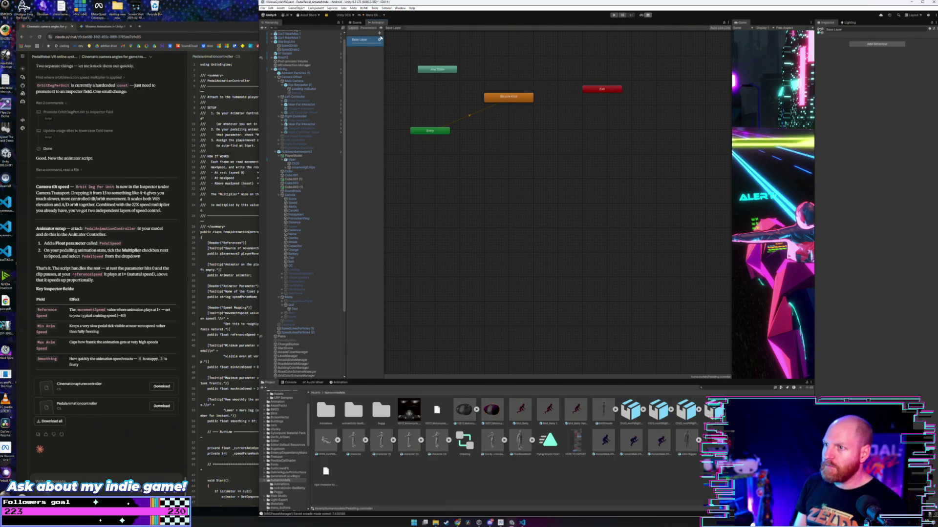
{"action": "left_click", "coordinate": [490, 65]}
{"action": "left_click", "coordinate": [508, 96]}
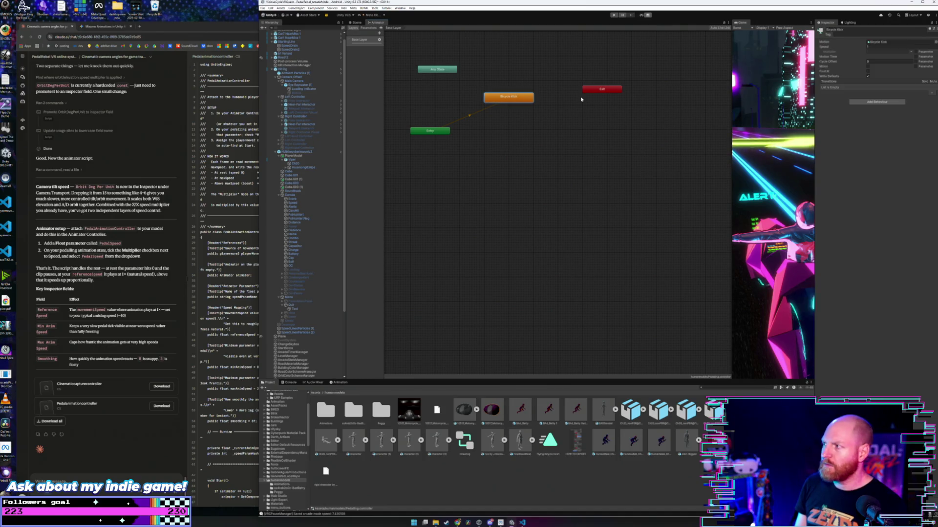
{"action": "left_click", "coordinate": [915, 56]}
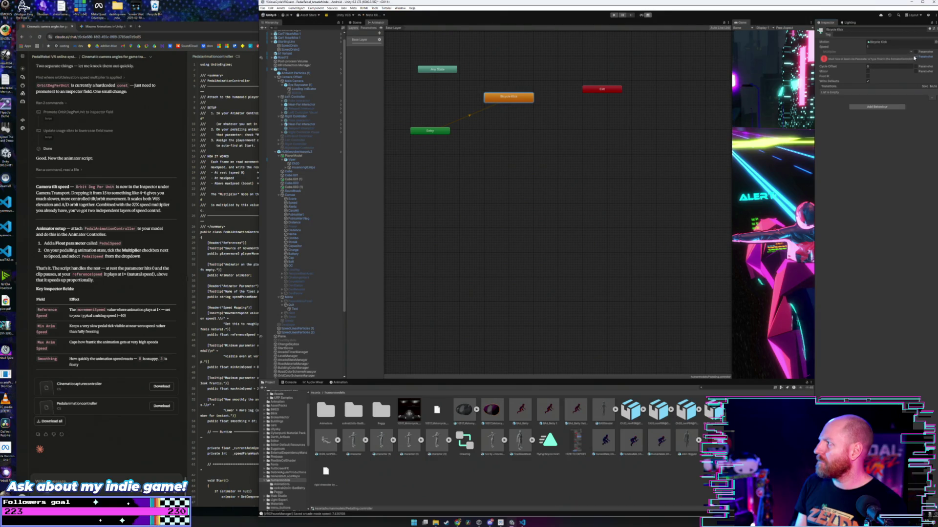
{"action": "left_click", "coordinate": [915, 57]}
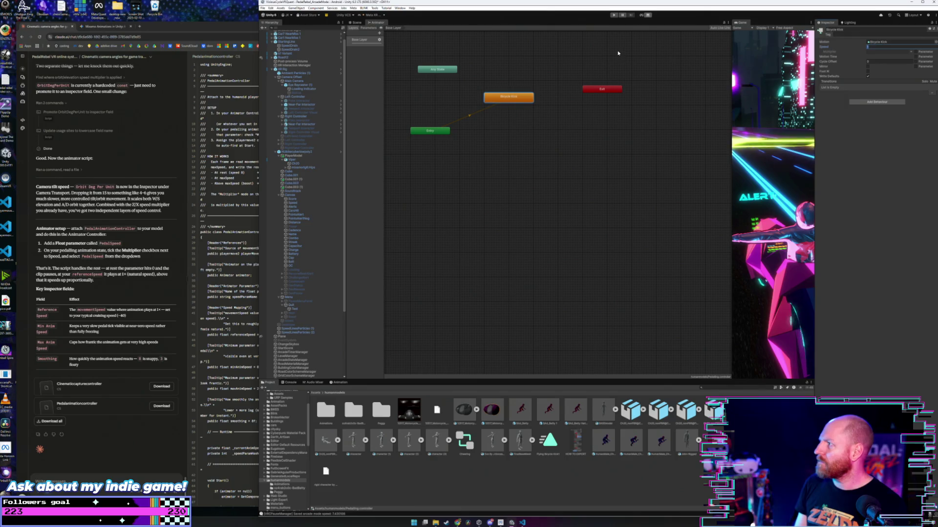
{"action": "left_click", "coordinate": [592, 59]}
{"action": "left_click", "coordinate": [513, 98]}
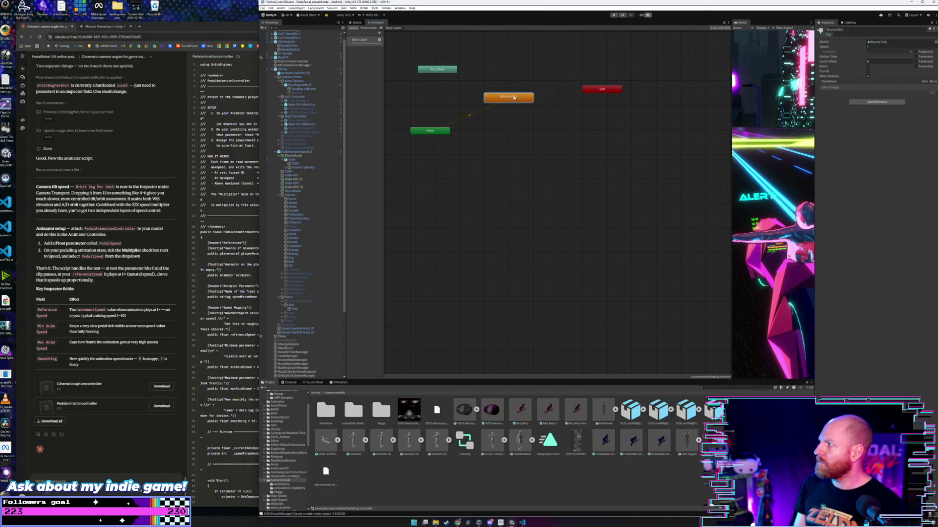
{"action": "left_click", "coordinate": [437, 133]}
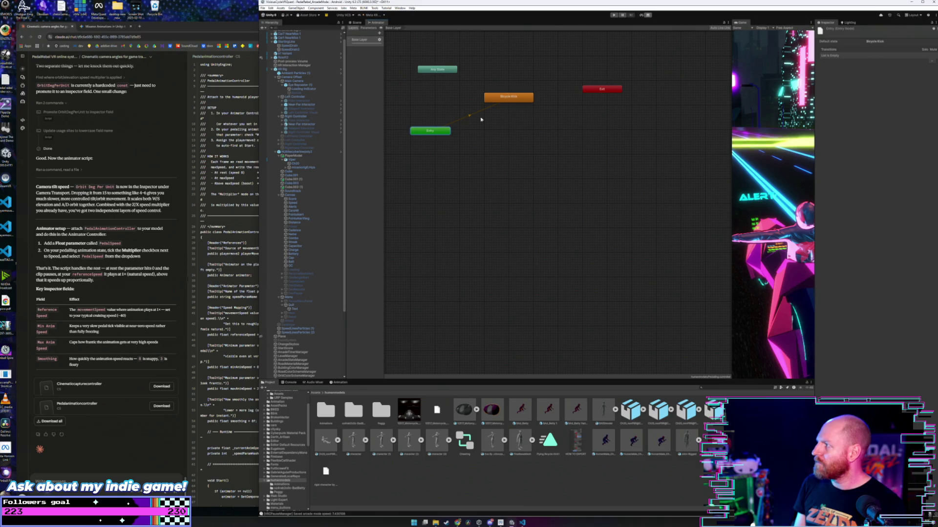
{"action": "right_click", "coordinate": [503, 77]}
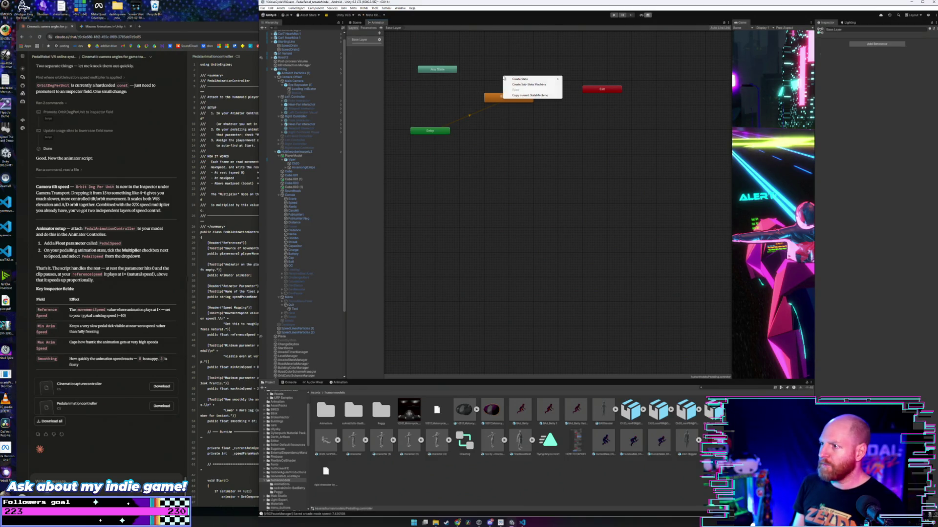
{"action": "mouse_move", "coordinate": [523, 80]}
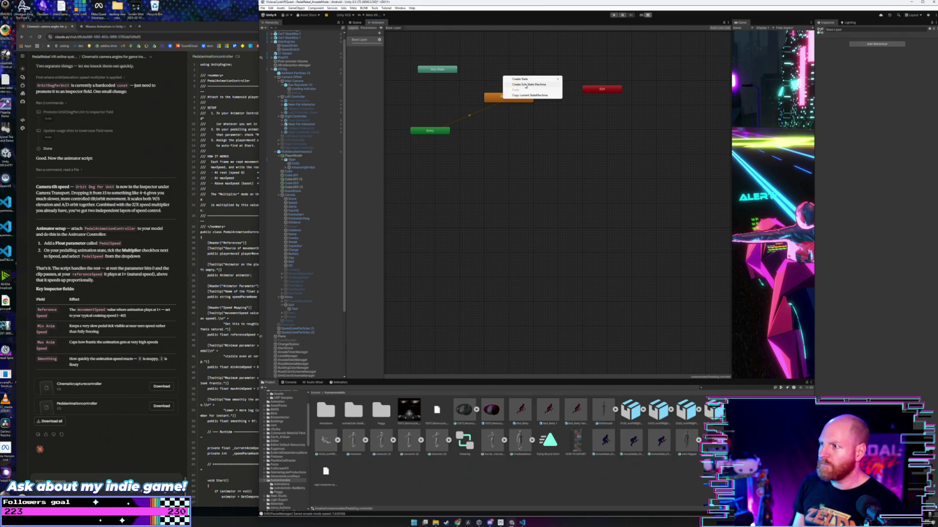
{"action": "left_click", "coordinate": [501, 67]}
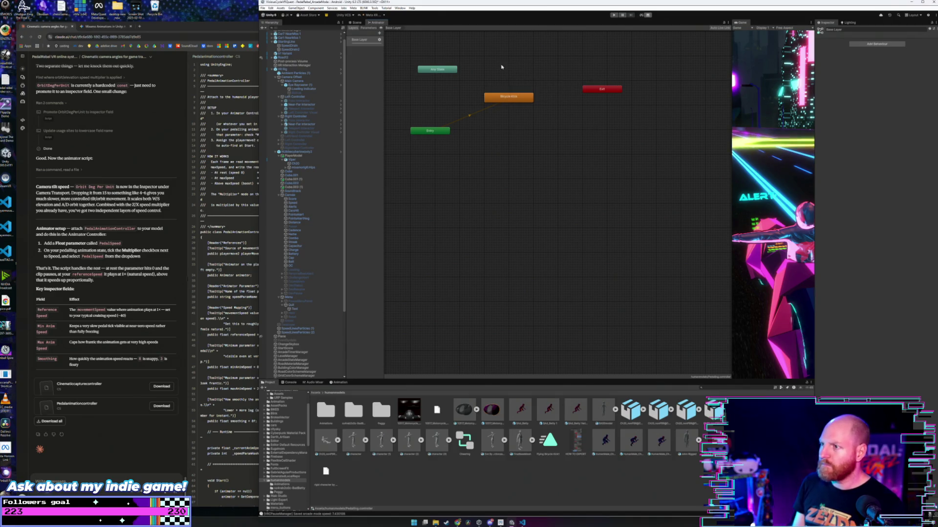
{"action": "left_click", "coordinate": [379, 32]}
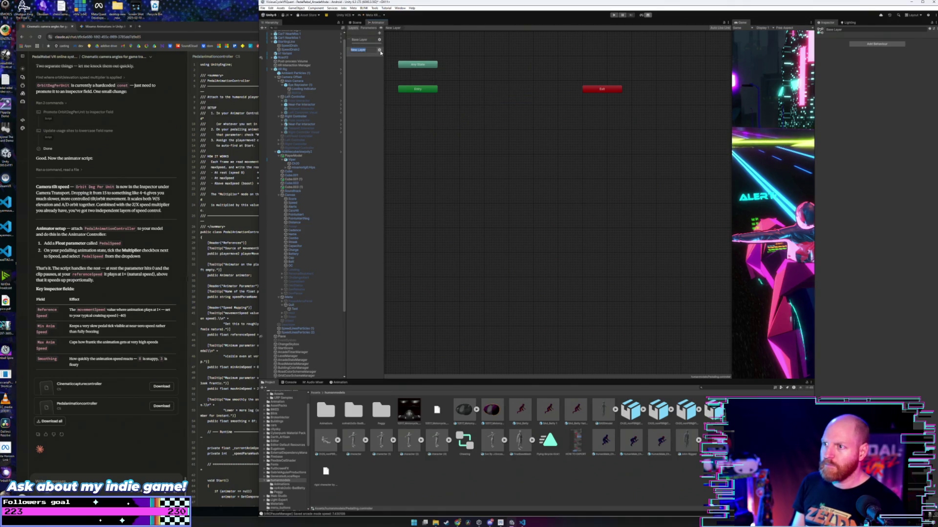
{"action": "key", "text": "Delete"}
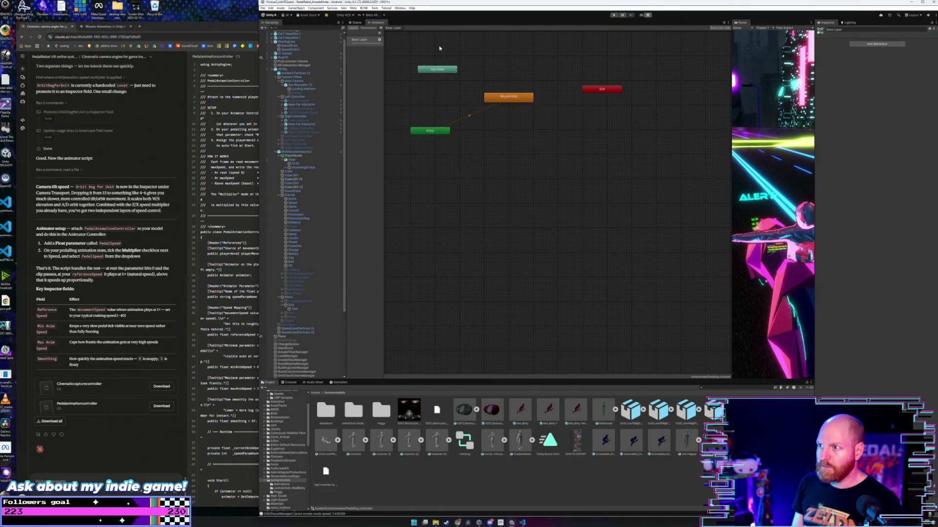
{"action": "left_click", "coordinate": [449, 70]}
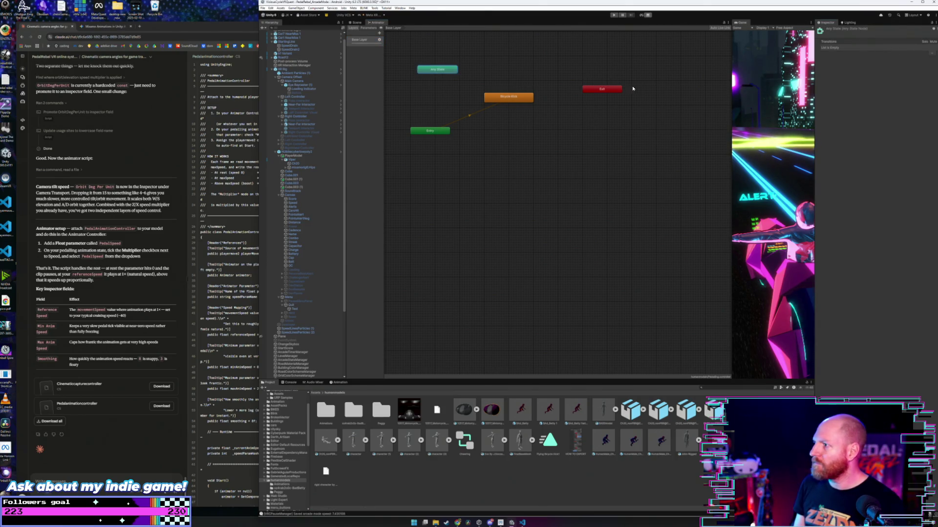
{"action": "left_click", "coordinate": [513, 100]}
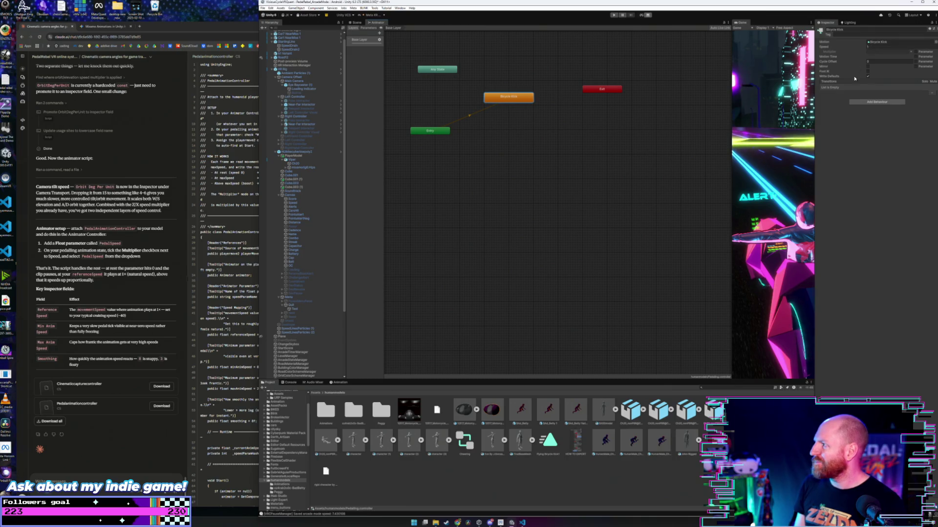
{"action": "left_click", "coordinate": [886, 103]}
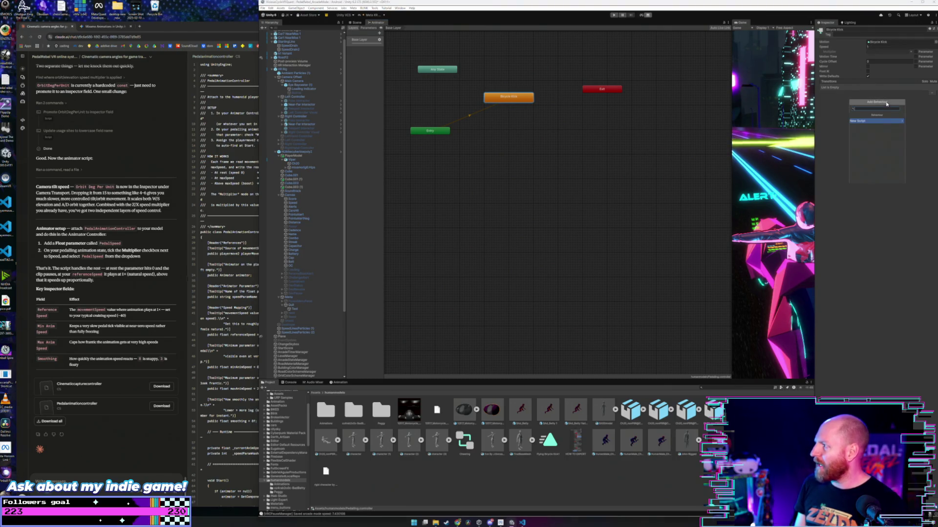
- Cancel the new behaviour script, tick Bicycle Kick's Multiplier Parameter box, then reselect Viper
{"action": "left_click", "coordinate": [882, 122]}
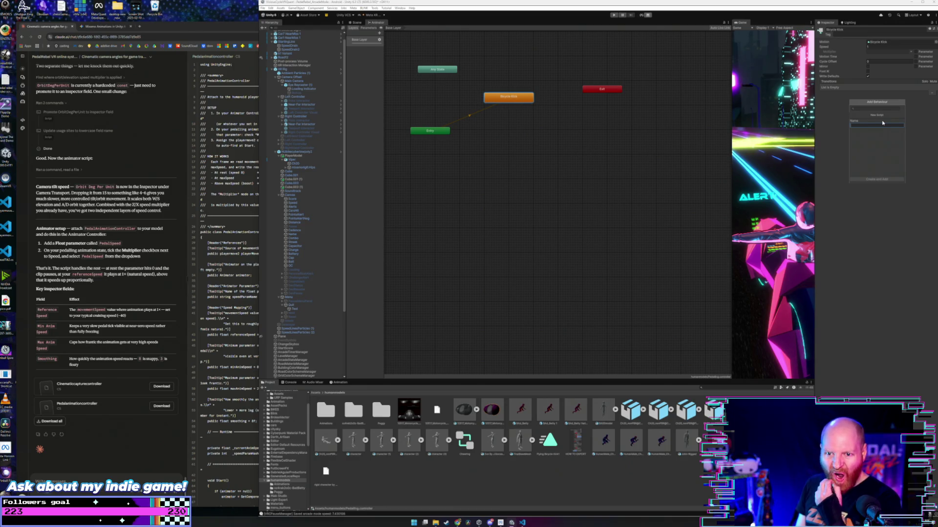
{"action": "left_click", "coordinate": [923, 117]}
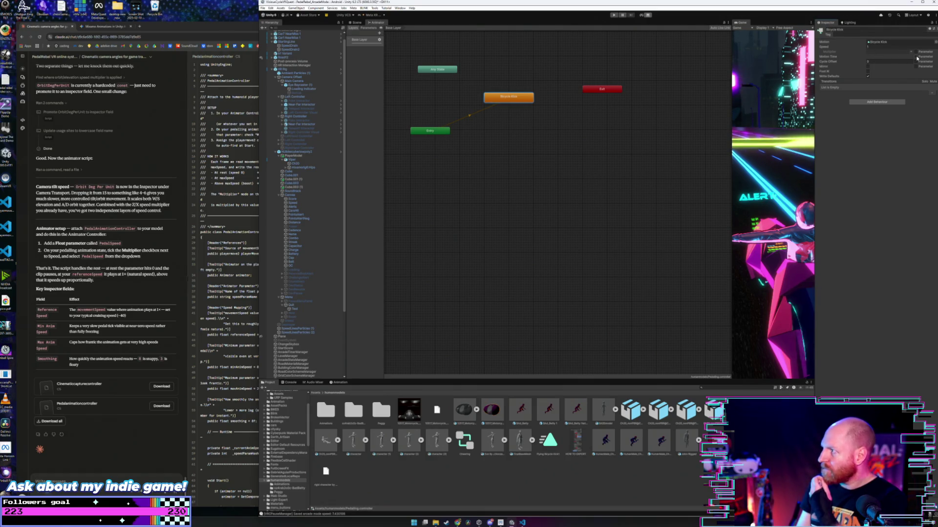
{"action": "left_click", "coordinate": [915, 53]}
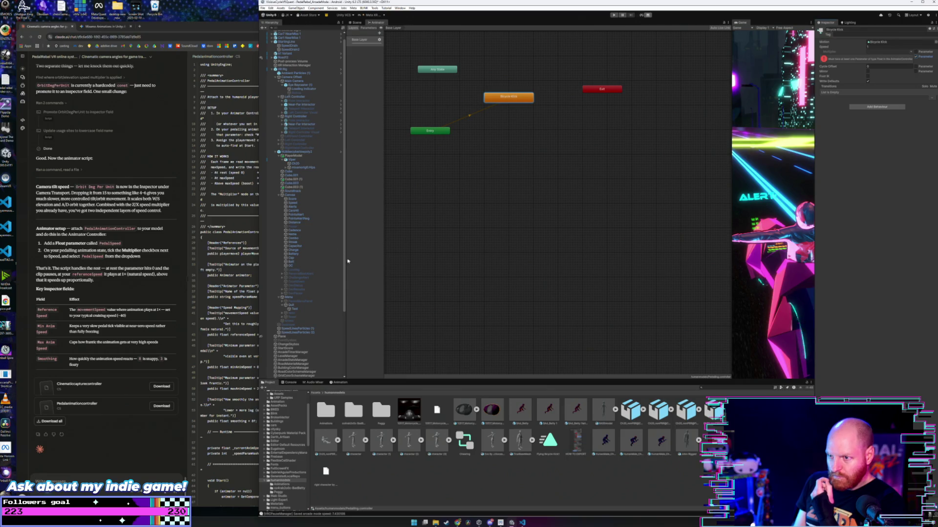
{"action": "left_click", "coordinate": [299, 160]}
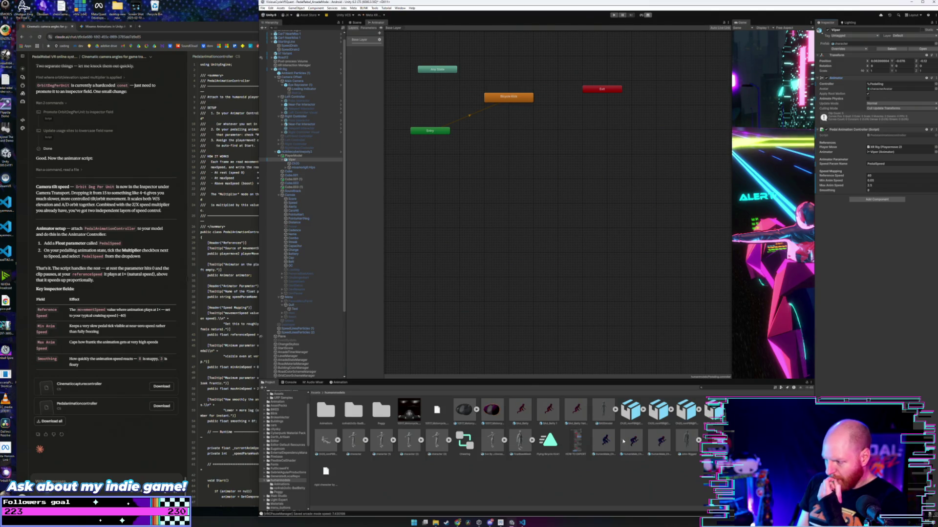
- Add a Float parameter named PedalSpeed to Pedaling.controller, matching Viper's Speed Param Name
{"action": "double_click", "coordinate": [879, 83]}
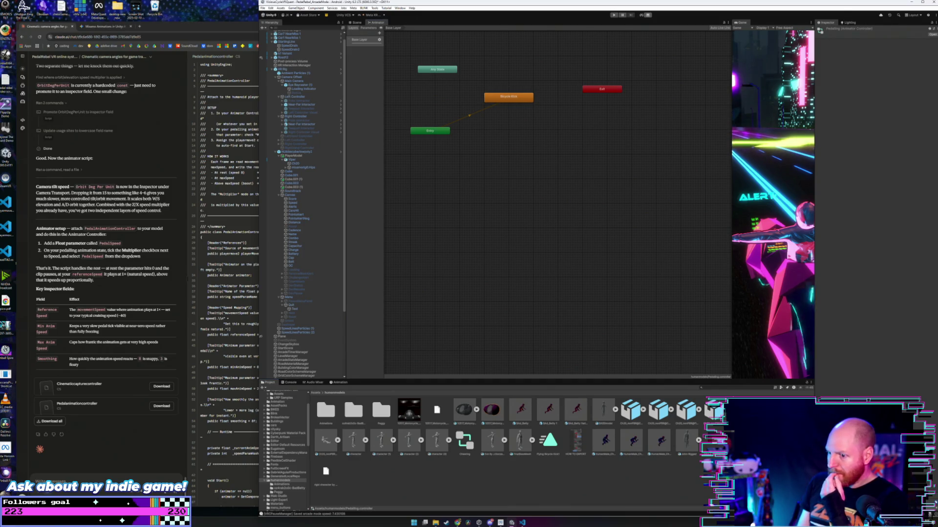
{"action": "left_click", "coordinate": [366, 29]}
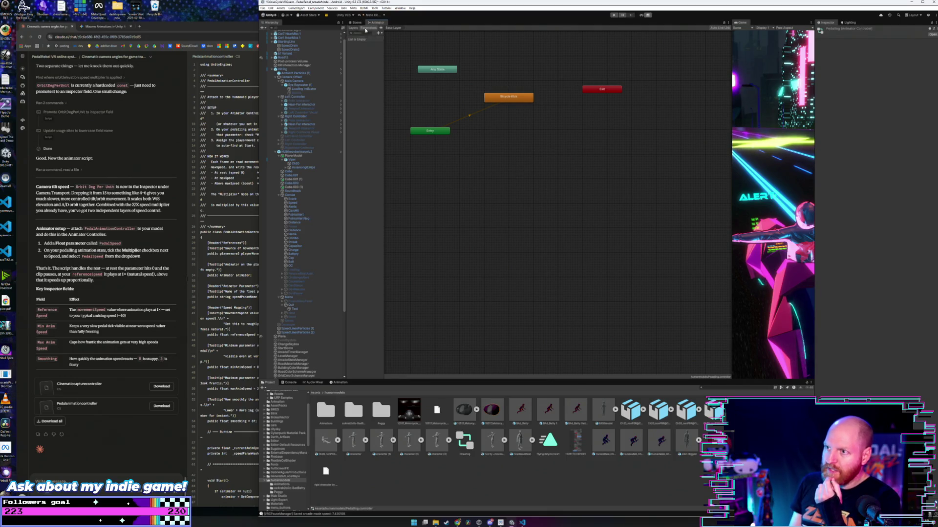
{"action": "left_click", "coordinate": [378, 33]}
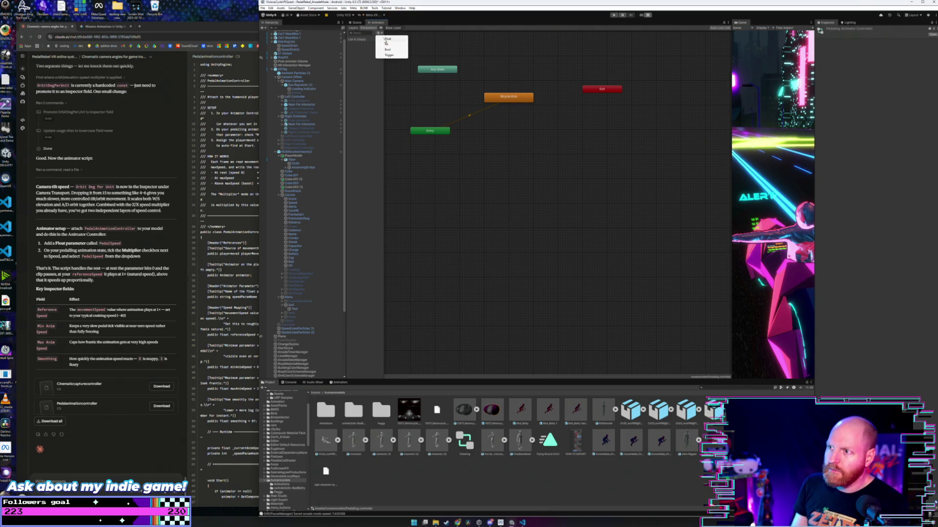
{"action": "left_click", "coordinate": [383, 38]}
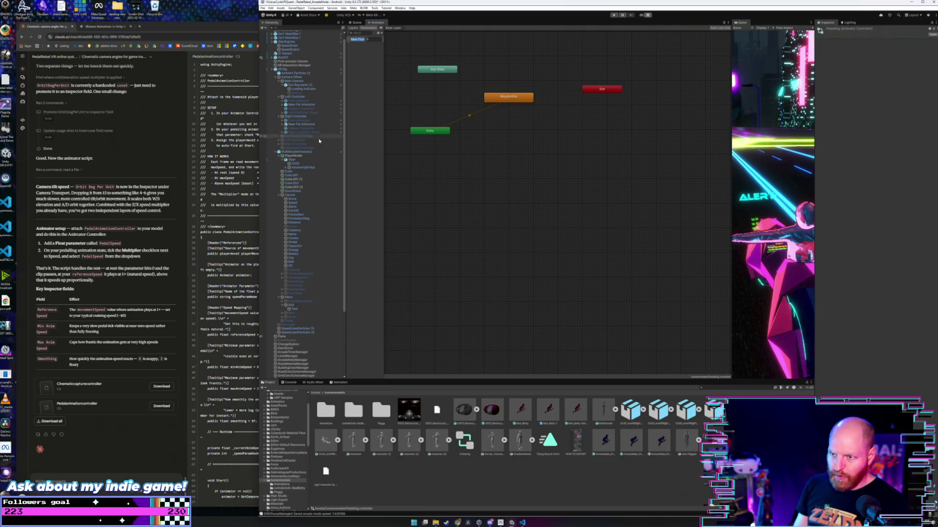
{"action": "left_click", "coordinate": [293, 160]}
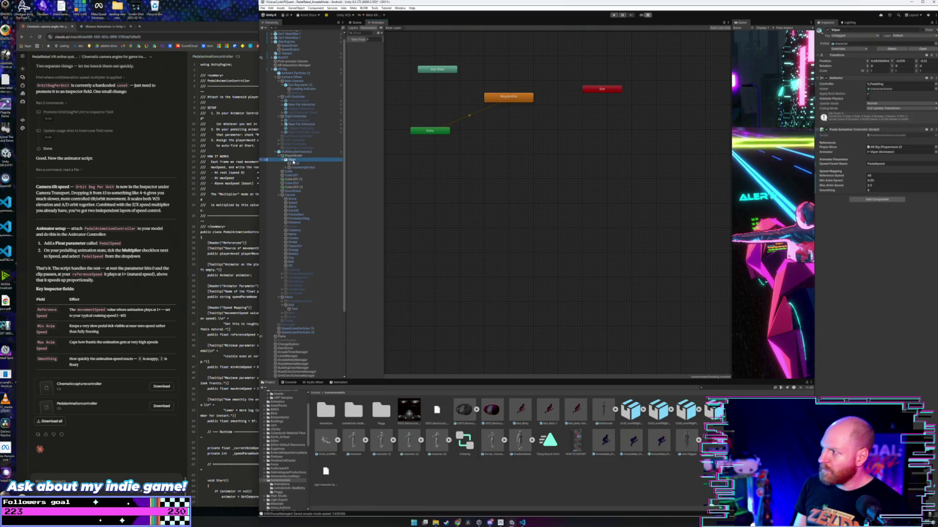
{"action": "left_click", "coordinate": [860, 165]}
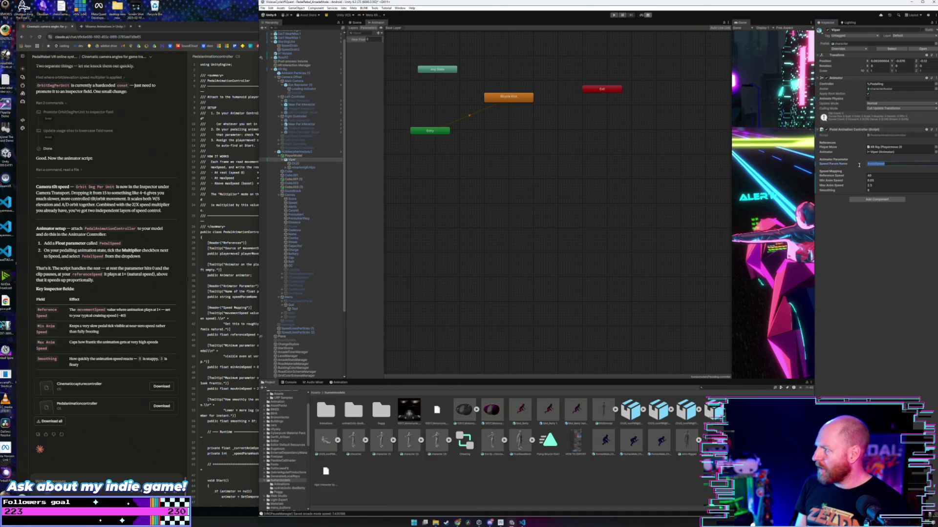
{"action": "double_click", "coordinate": [359, 39]}
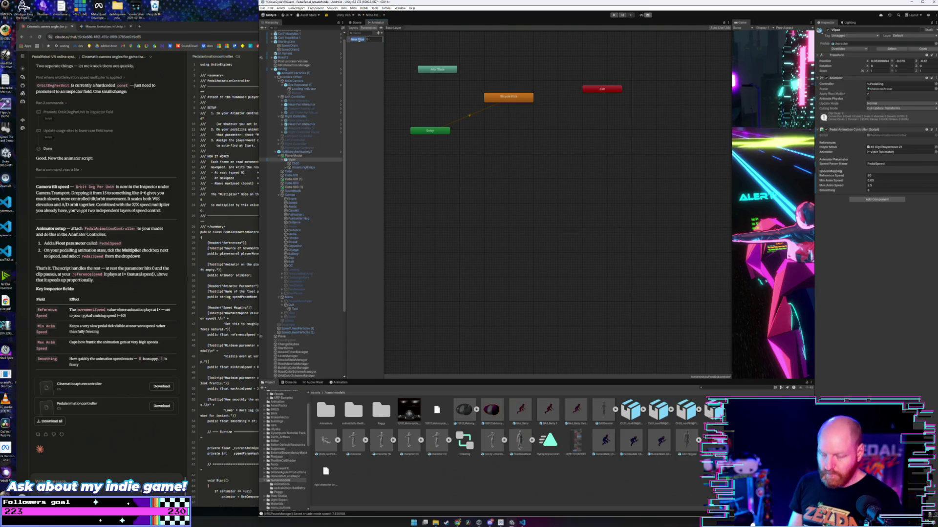
{"action": "type", "text": "PedalSpeed"}
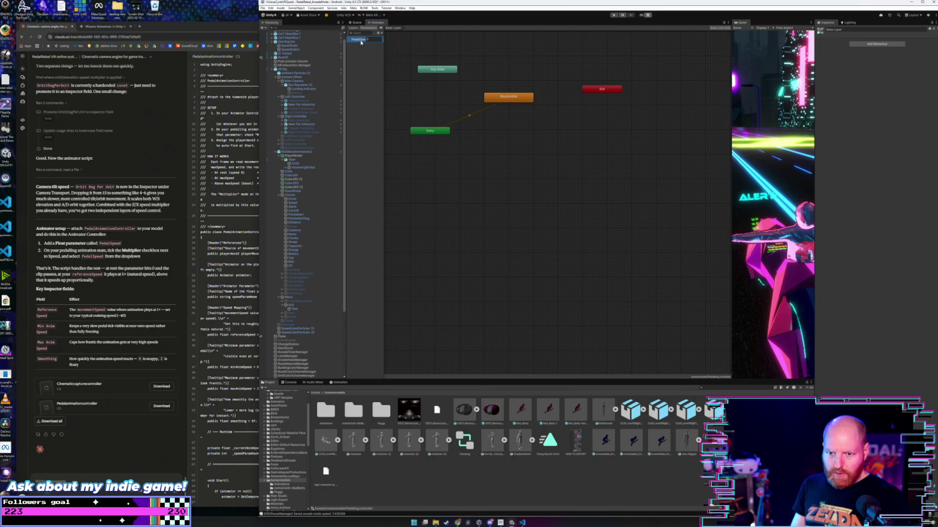
- Drive Bicycle Kick's Multiplier with PedalSpeed, untick Motion Time's Parameter, and return to the Scene view
{"action": "left_click", "coordinate": [508, 97]}
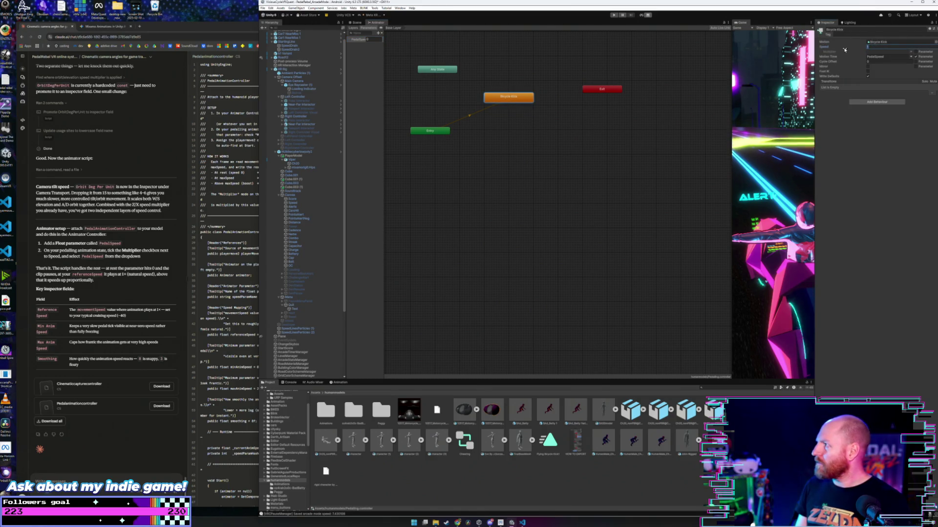
{"action": "left_click", "coordinate": [913, 51]}
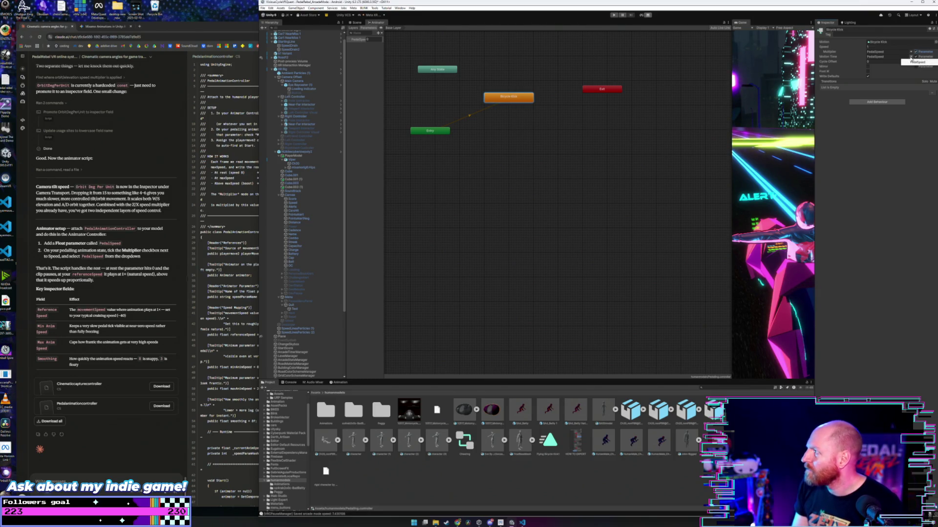
{"action": "left_click", "coordinate": [916, 57]}
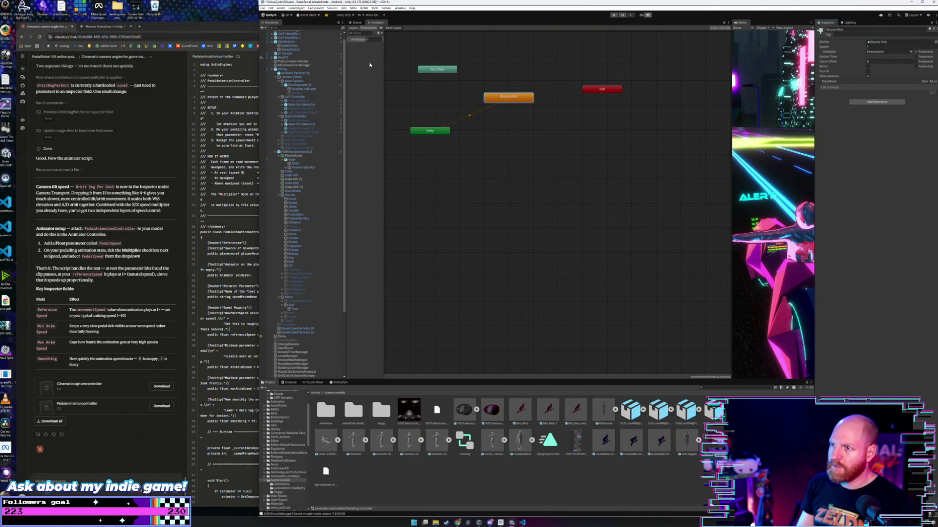
{"action": "key", "text": "ctrl+1"}
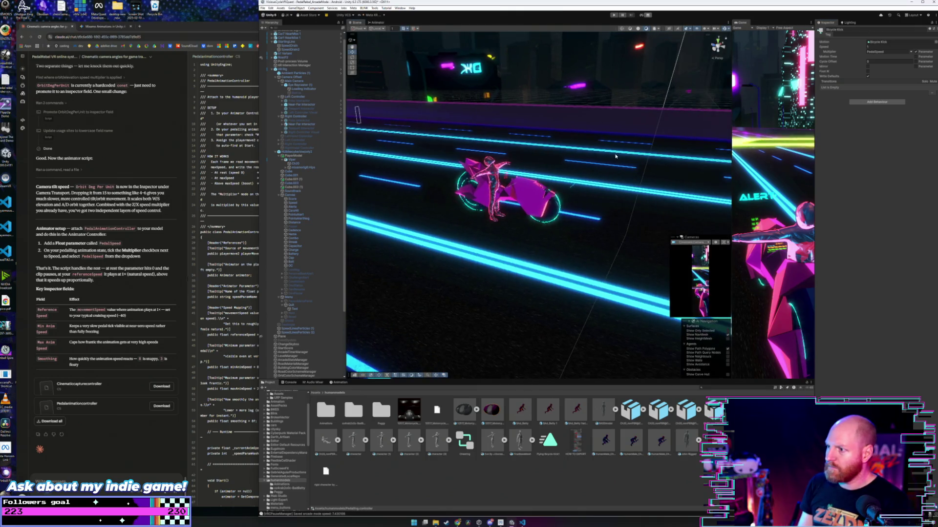
- Enter Play mode to test the PedalSpeed-driven pedalling
{"action": "left_click", "coordinate": [614, 16]}
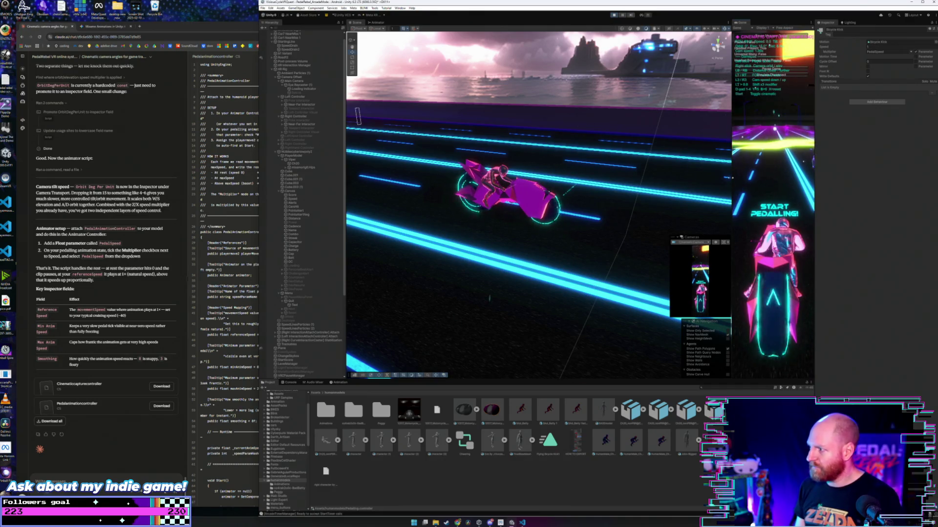
- Widen the Game view beside a narrow Scene strip, then select the main camera
{"action": "left_click_drag", "start_coordinate": [731, 175], "coordinate": [438, 179]}
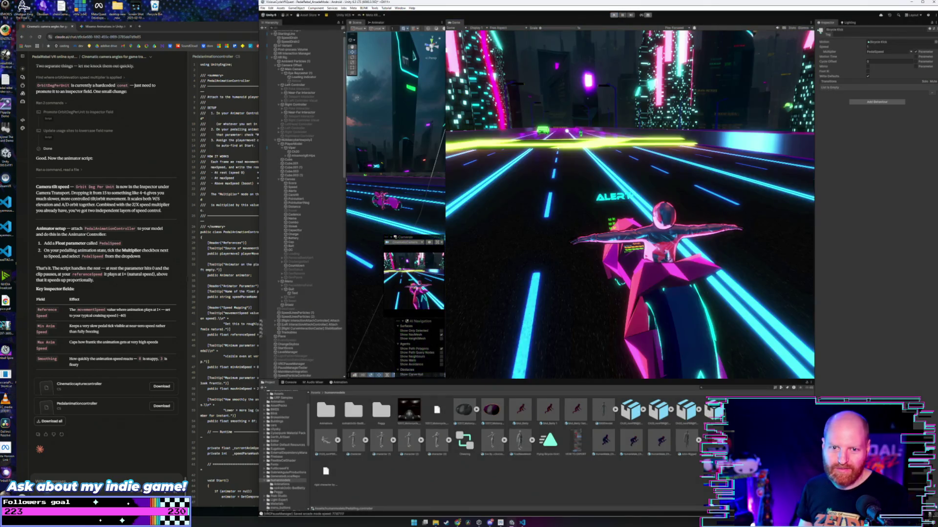
{"action": "left_click", "coordinate": [399, 202]}
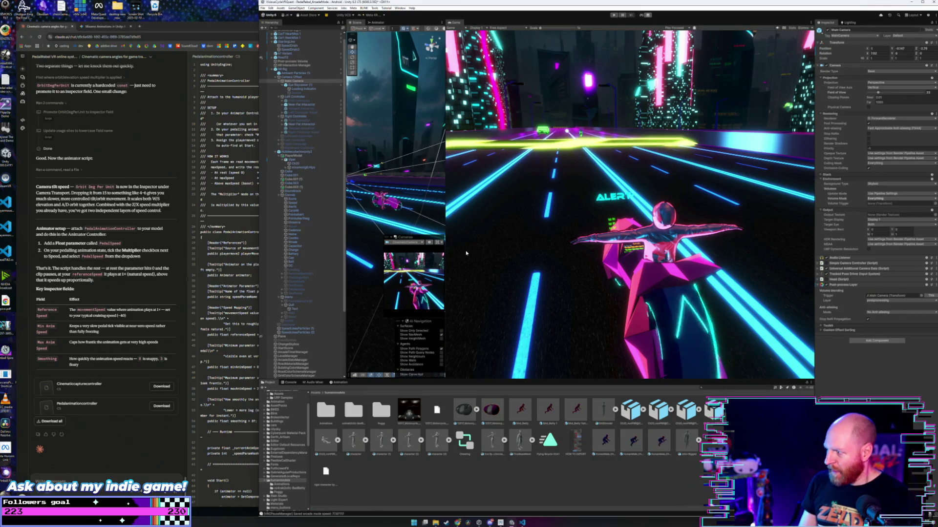
- Select CinematicCamera and review its move speed, orbit and keyboard steering values
{"action": "scroll", "coordinate": [292, 308], "scroll_direction": "down", "scroll_amount": 5}
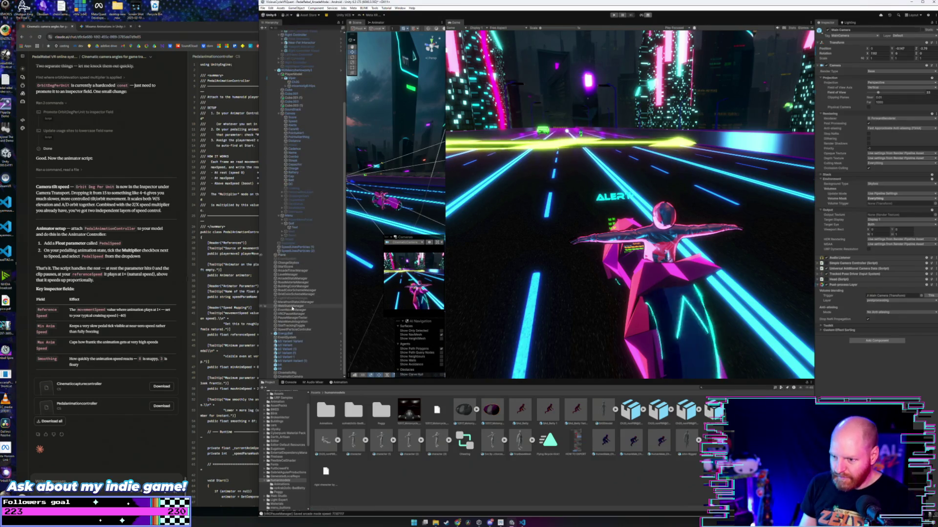
{"action": "left_click", "coordinate": [298, 377]}
{"action": "left_click", "coordinate": [303, 373]}
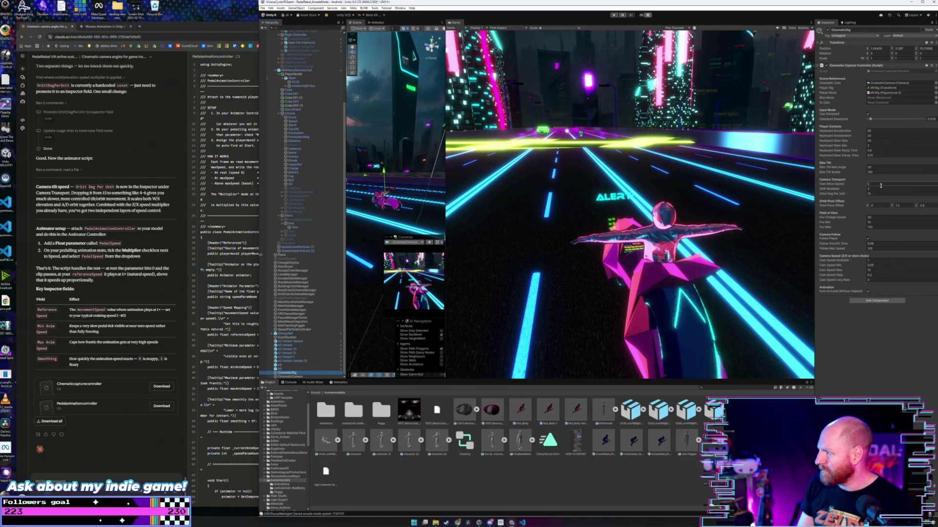
{"action": "left_click", "coordinate": [881, 186]}
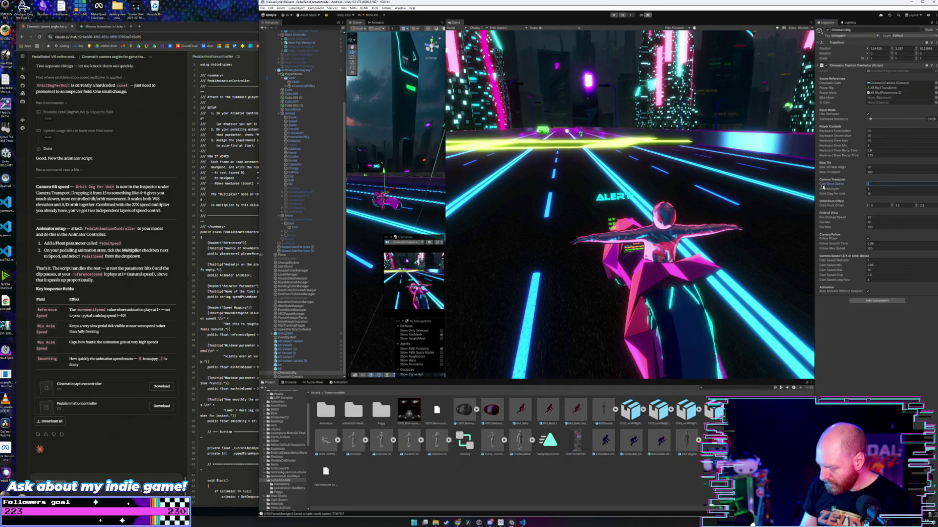
{"action": "left_click", "coordinate": [870, 188]}
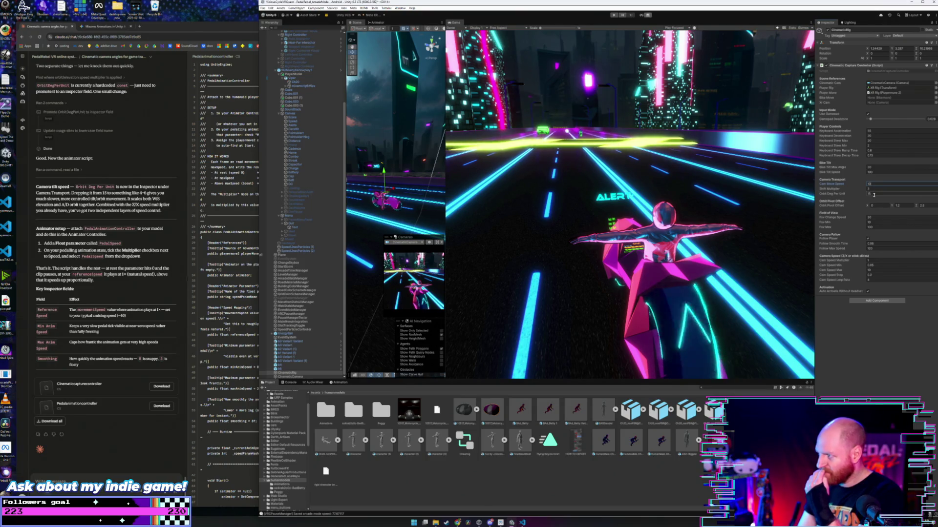
{"action": "left_click", "coordinate": [875, 194]}
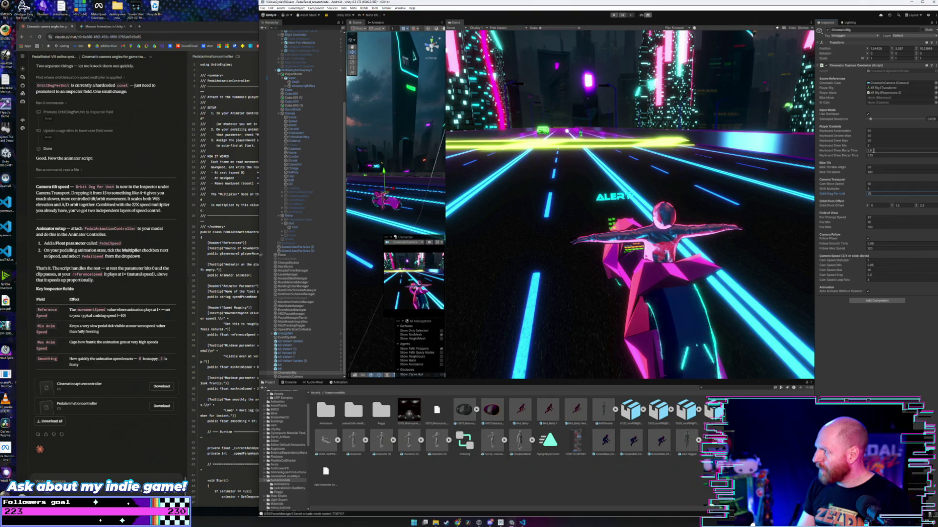
{"action": "left_click", "coordinate": [870, 151]}
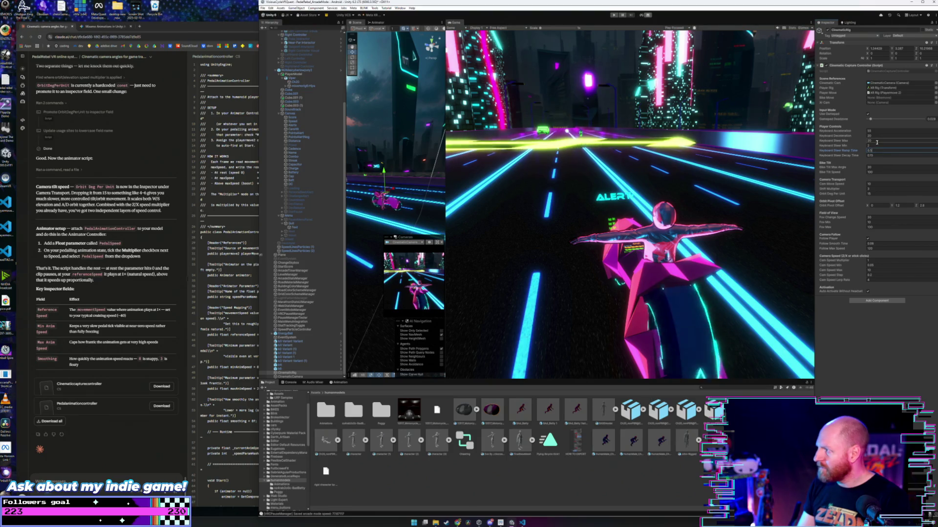
{"action": "left_click", "coordinate": [877, 141]}
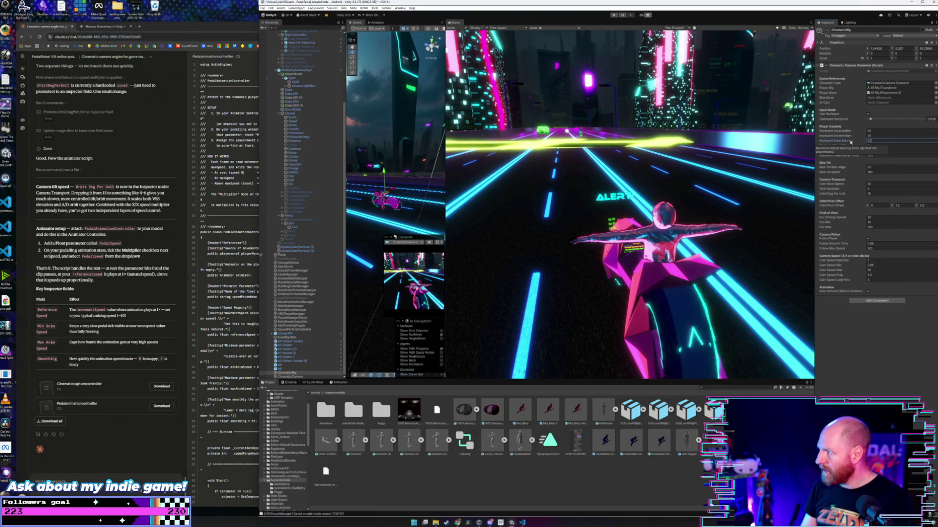
{"action": "left_click", "coordinate": [887, 130]}
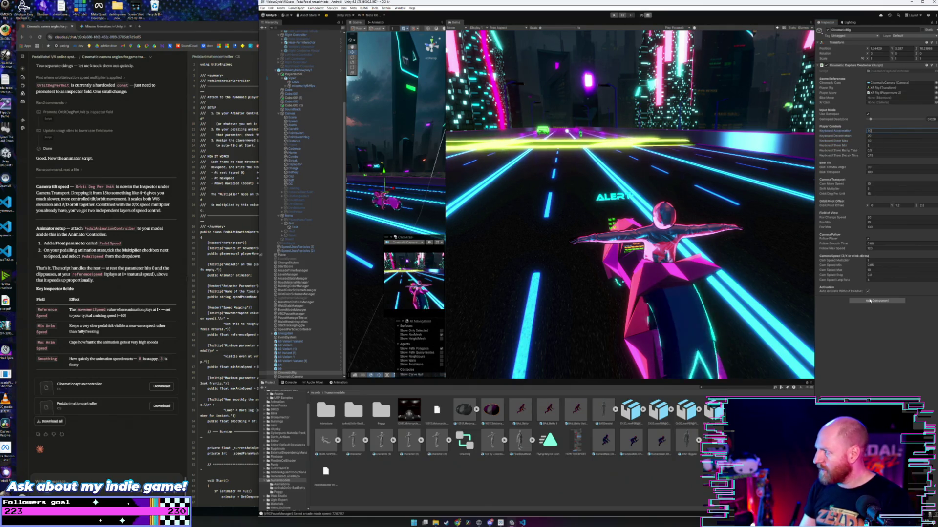
{"action": "left_click", "coordinate": [873, 363]}
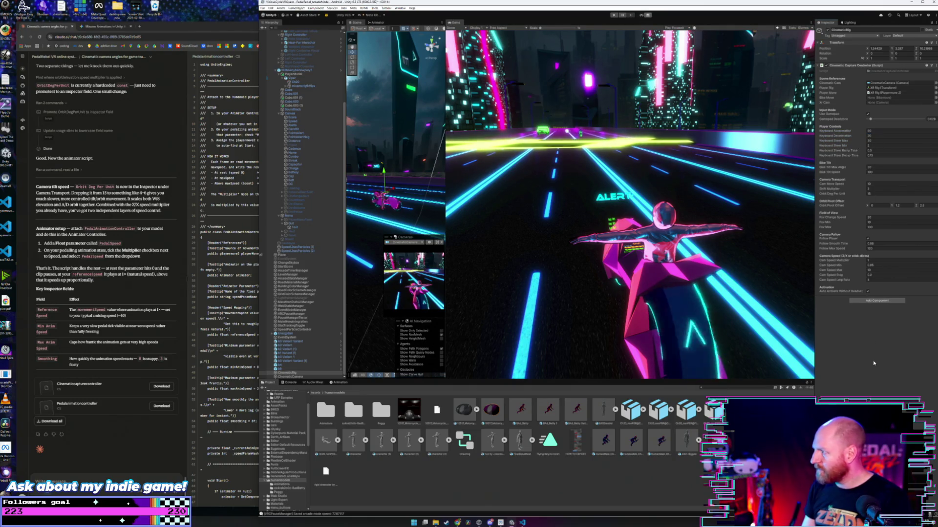
- Set Fov Min to 8 and Follow Max Speed to 150, then edit Cam Speed Max
{"action": "left_click", "coordinate": [920, 205]}
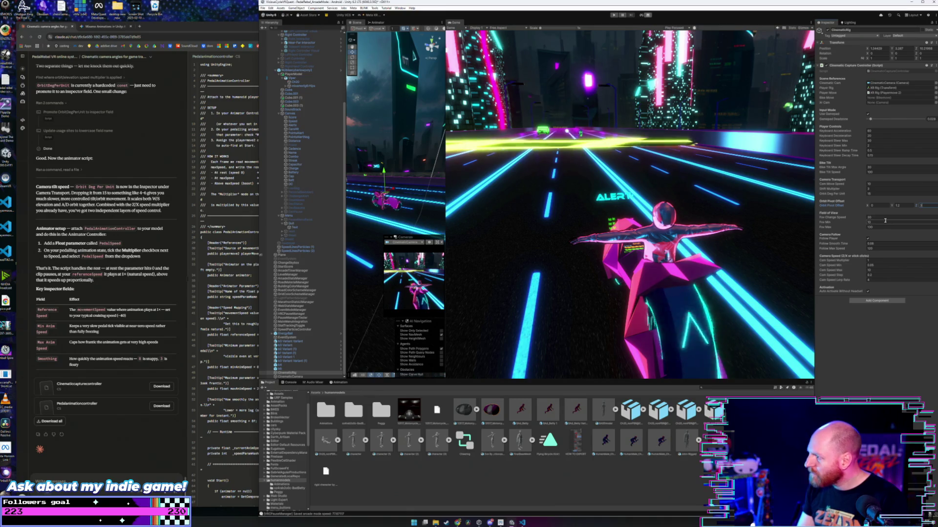
{"action": "left_click", "coordinate": [865, 223]}
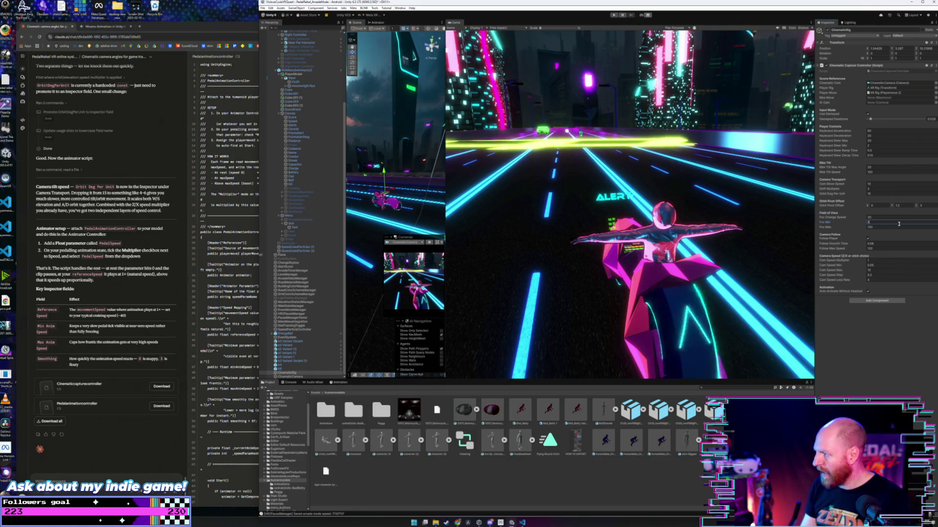
{"action": "key", "text": "Tab"}
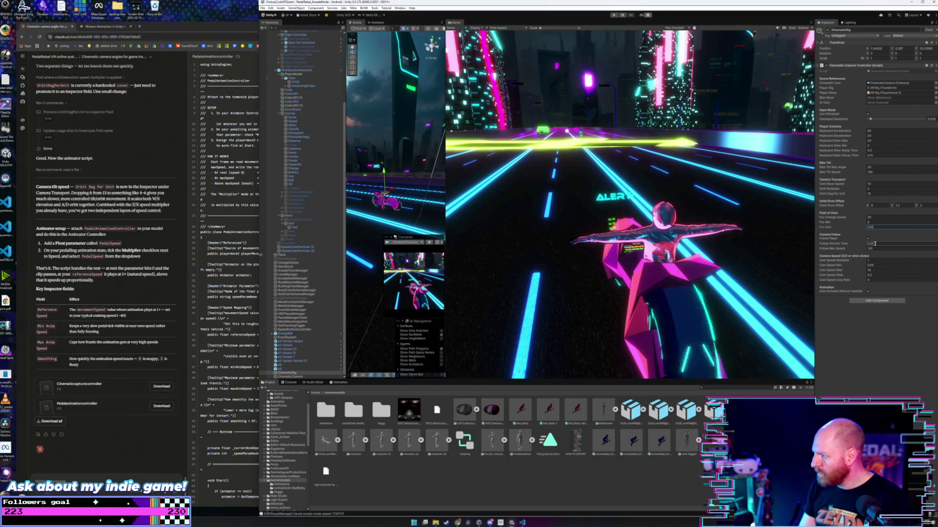
{"action": "left_click", "coordinate": [873, 244]}
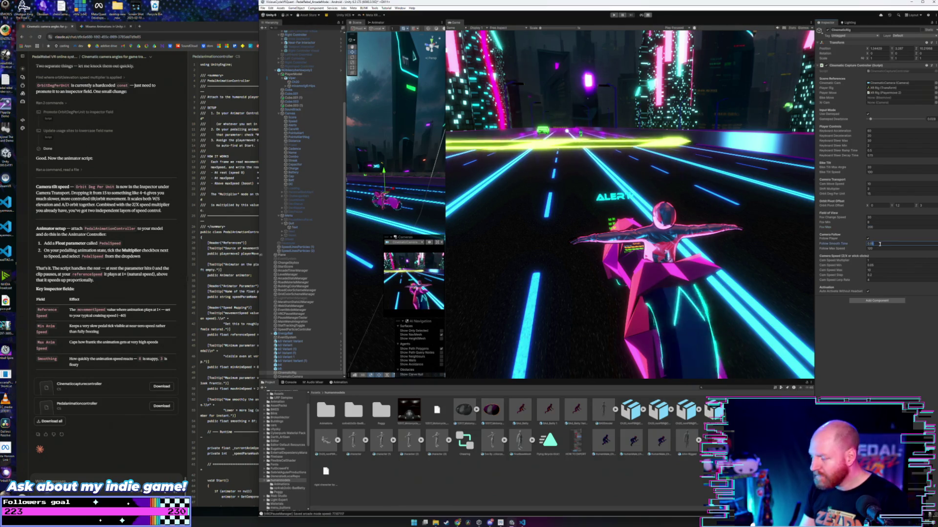
{"action": "left_click", "coordinate": [877, 248]}
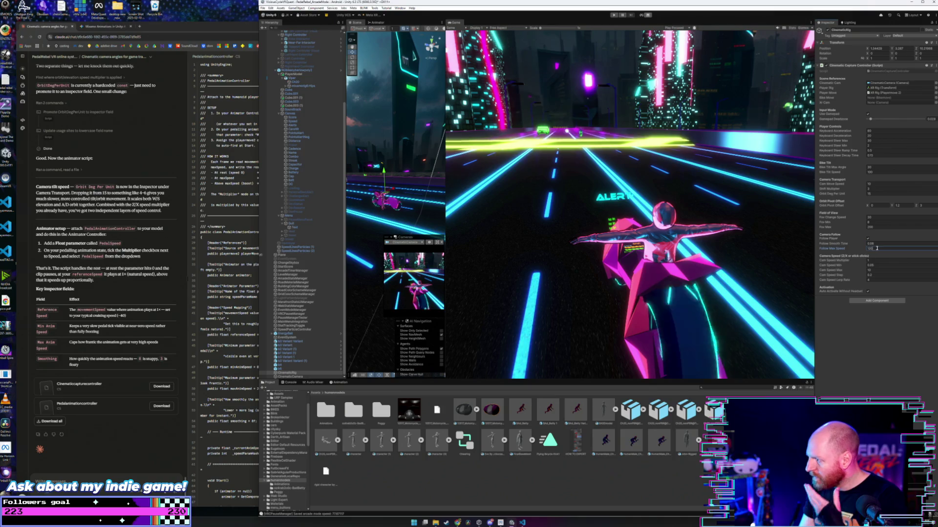
{"action": "type", "text": "15"}
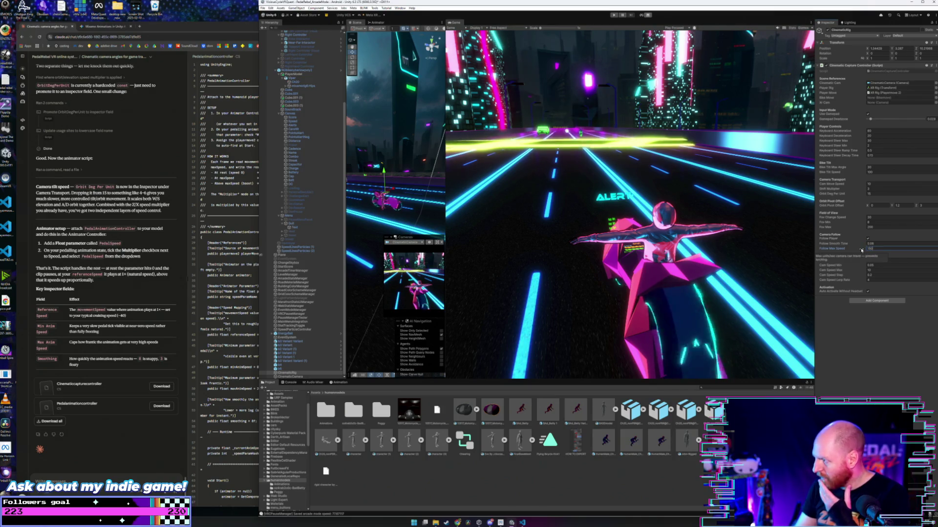
{"action": "type", "text": "0"}
{"action": "left_click", "coordinate": [891, 261]}
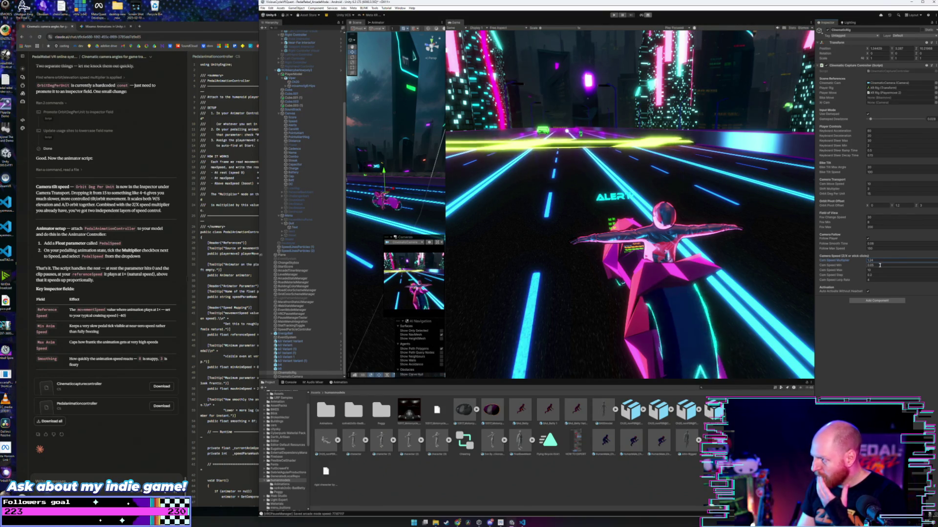
{"action": "left_click", "coordinate": [873, 270]}
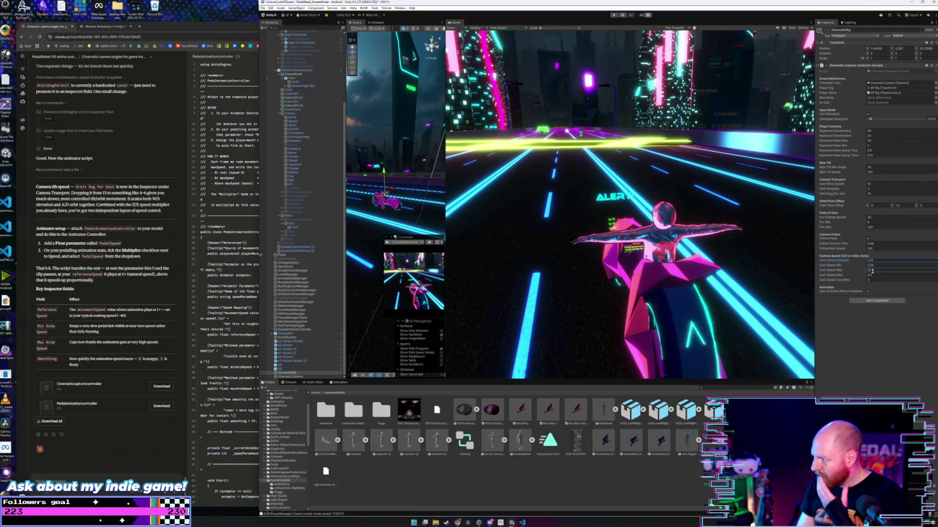
{"action": "left_click", "coordinate": [873, 271]}
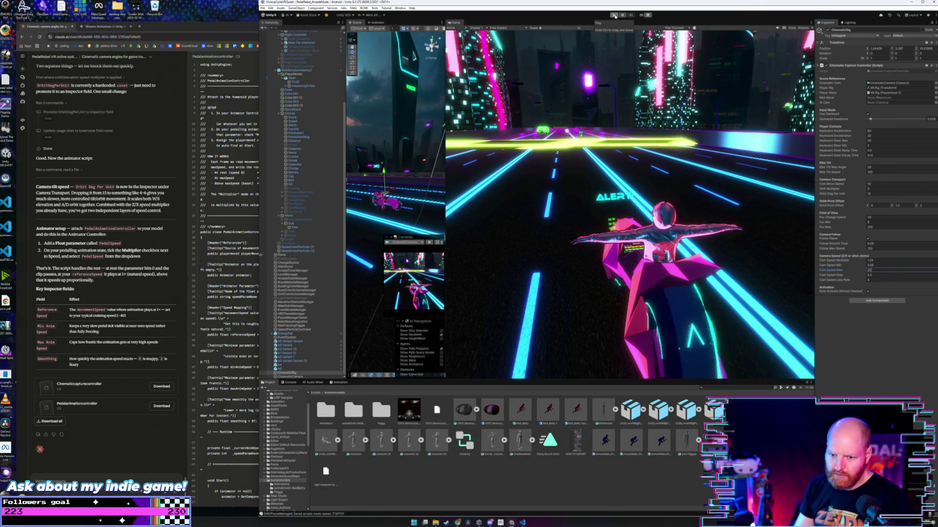
{"action": "left_click", "coordinate": [602, 224]}
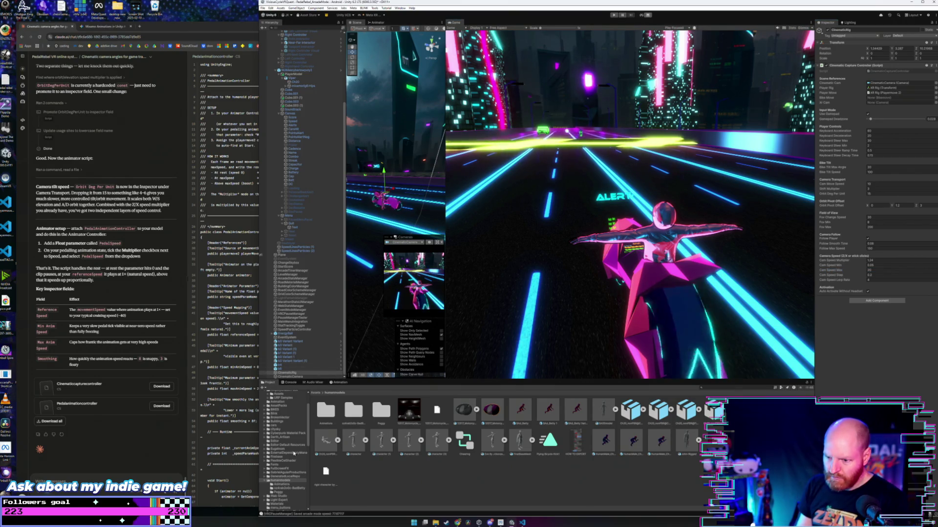
- Open the rider toon material in Grid Floor/_Presets and make its 2nd Shading colour brighter green
{"action": "scroll", "coordinate": [282, 457], "scroll_direction": "down", "scroll_amount": 15}
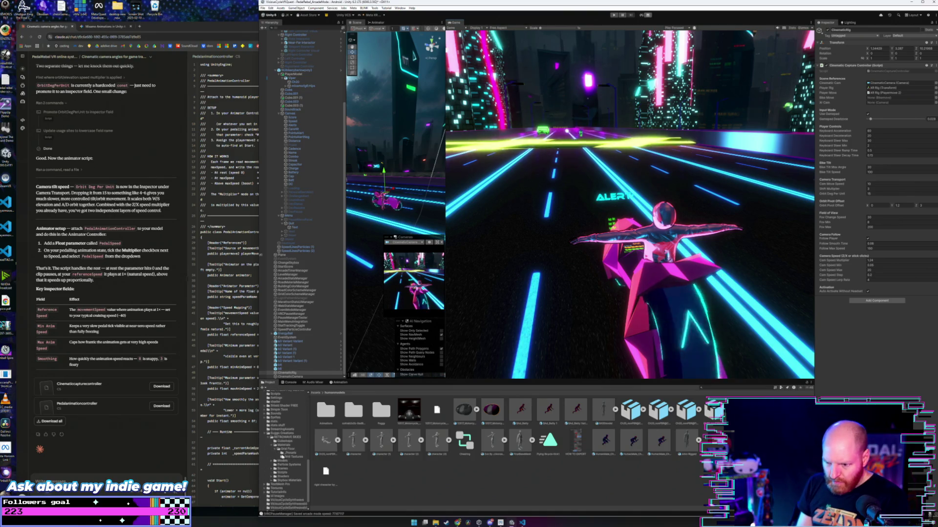
{"action": "left_click", "coordinate": [295, 470]}
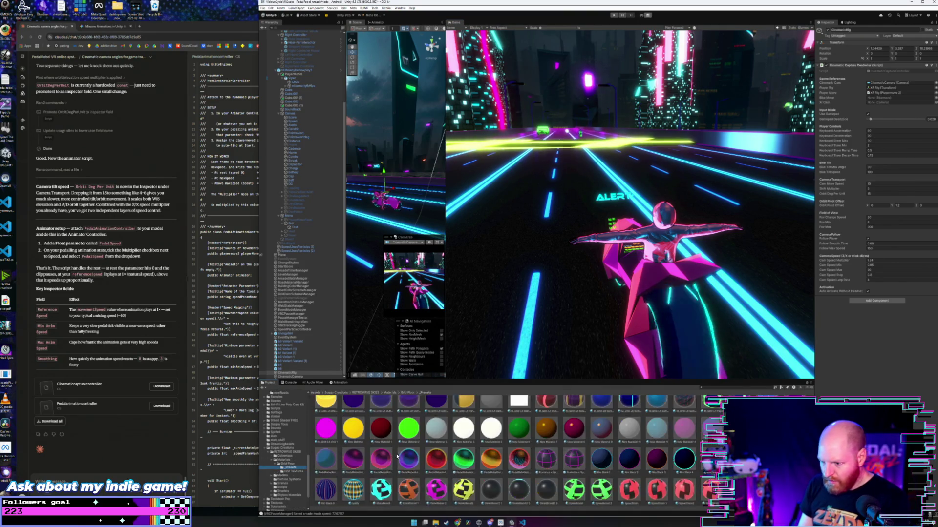
{"action": "scroll", "coordinate": [418, 457], "scroll_direction": "down", "scroll_amount": 1}
{"action": "left_click", "coordinate": [519, 428]}
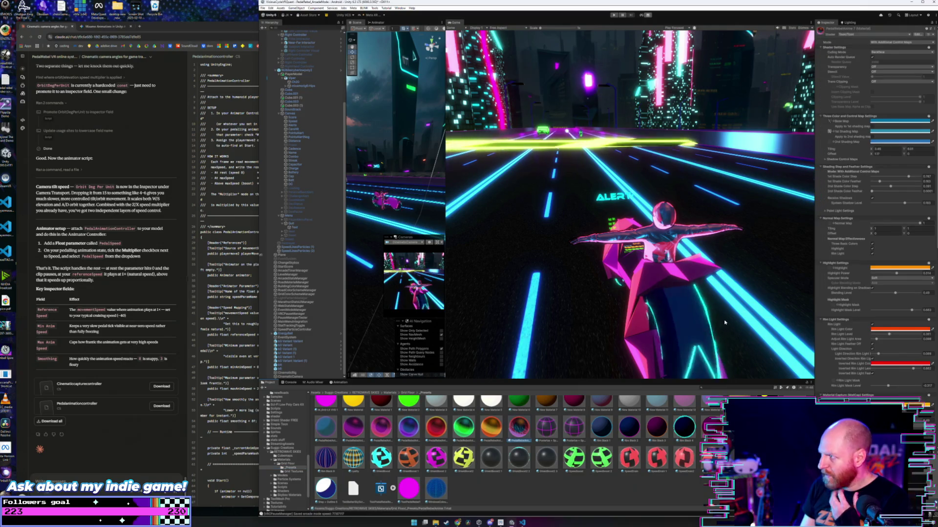
{"action": "left_click", "coordinate": [899, 141]}
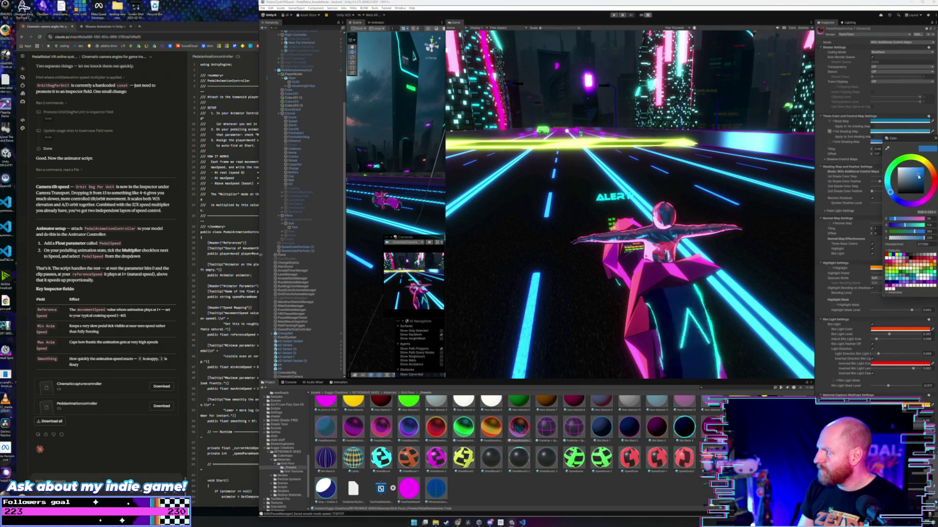
{"action": "mouse_move", "coordinate": [919, 176]}
{"action": "left_mouse_down"}
{"action": "mouse_move", "coordinate": [929, 195]}
{"action": "mouse_move", "coordinate": [932, 171]}
{"action": "mouse_move", "coordinate": [914, 168]}
{"action": "left_mouse_up"}
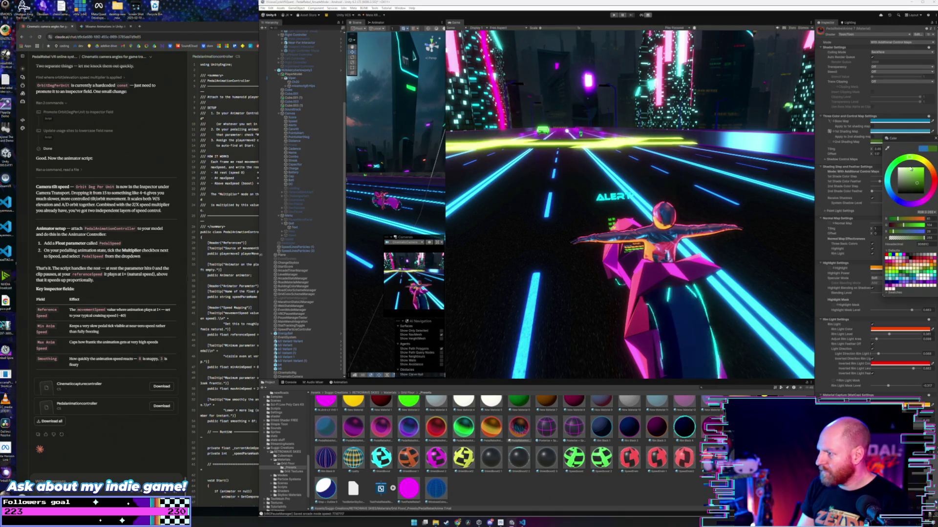
{"action": "left_click_drag", "start_coordinate": [916, 185], "coordinate": [919, 181]}
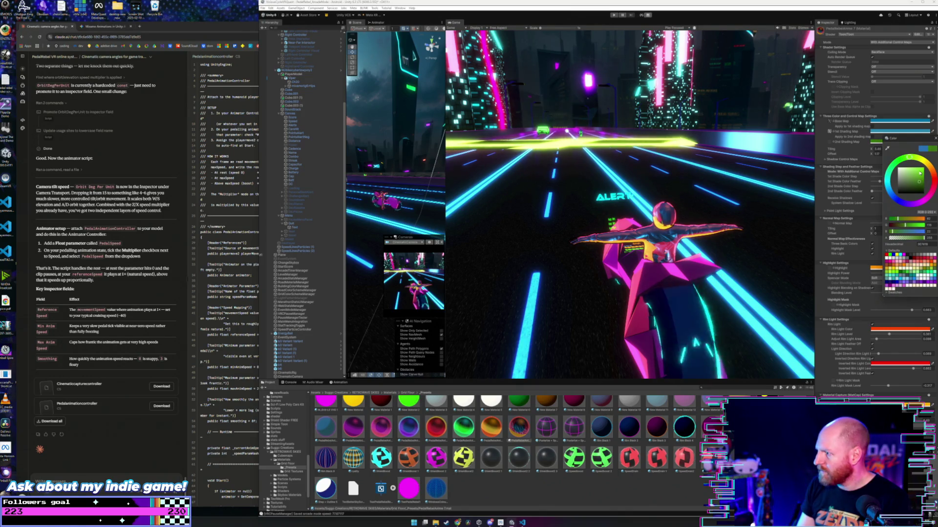
- Change the Base Map colour from blue to orange
{"action": "left_click", "coordinate": [935, 140]}
{"action": "left_click", "coordinate": [899, 121]}
{"action": "left_click_drag", "start_coordinate": [923, 158], "coordinate": [925, 159]}
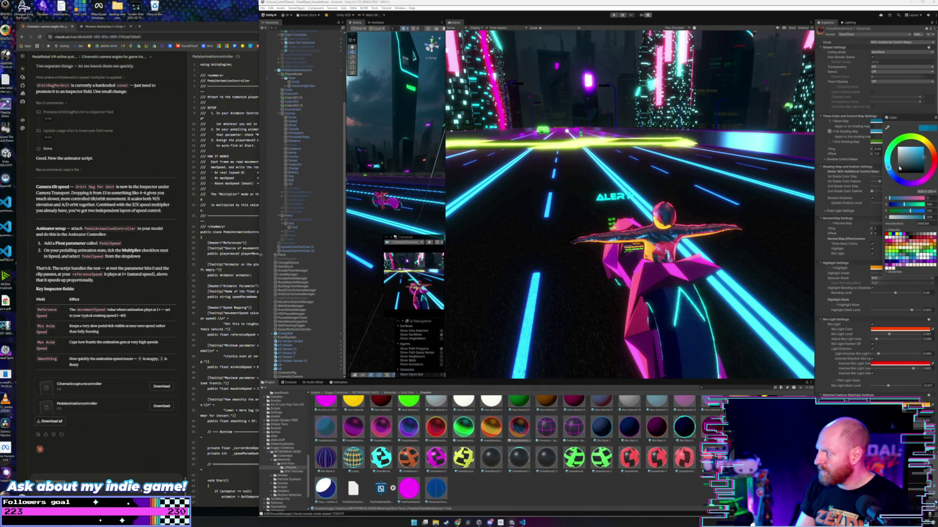
{"action": "mouse_move", "coordinate": [892, 145]}
{"action": "left_mouse_down"}
{"action": "mouse_move", "coordinate": [918, 135]}
{"action": "mouse_move", "coordinate": [929, 144]}
{"action": "left_mouse_up"}
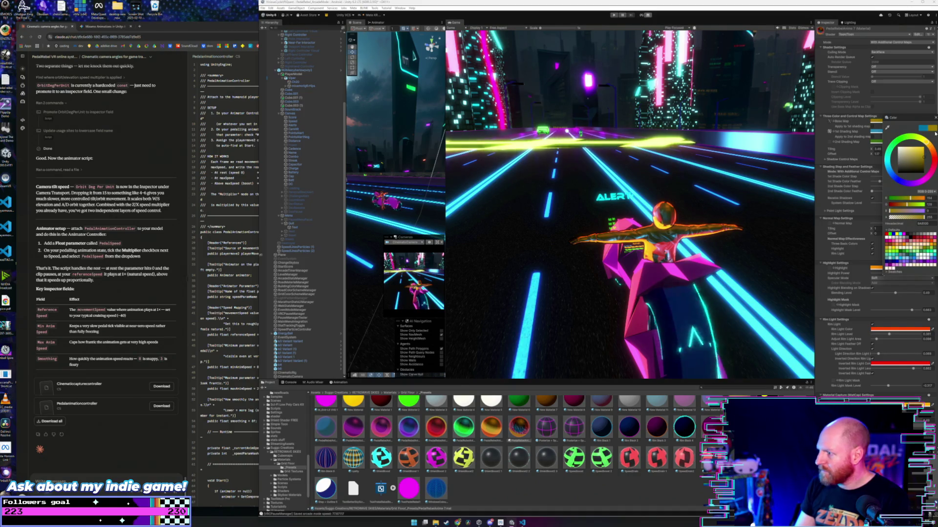
{"action": "left_click", "coordinate": [924, 161]}
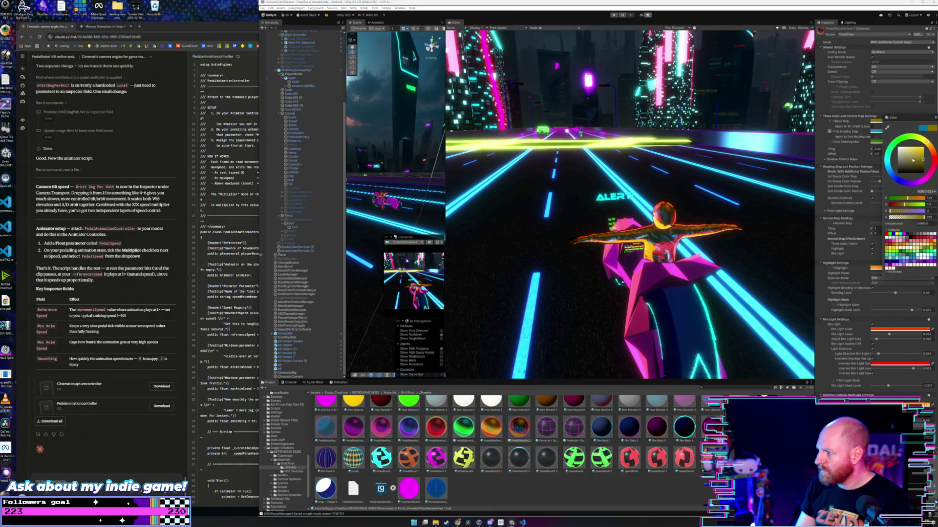
- Make the 1st Shading colour a more saturated blue, then open the grid textures folder
{"action": "left_click", "coordinate": [876, 131]}
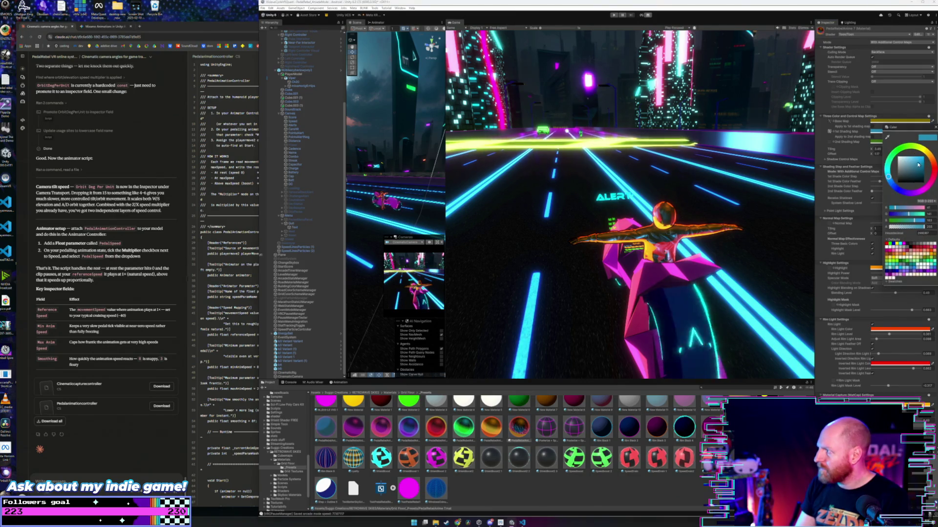
{"action": "left_click_drag", "start_coordinate": [919, 167], "coordinate": [920, 161]}
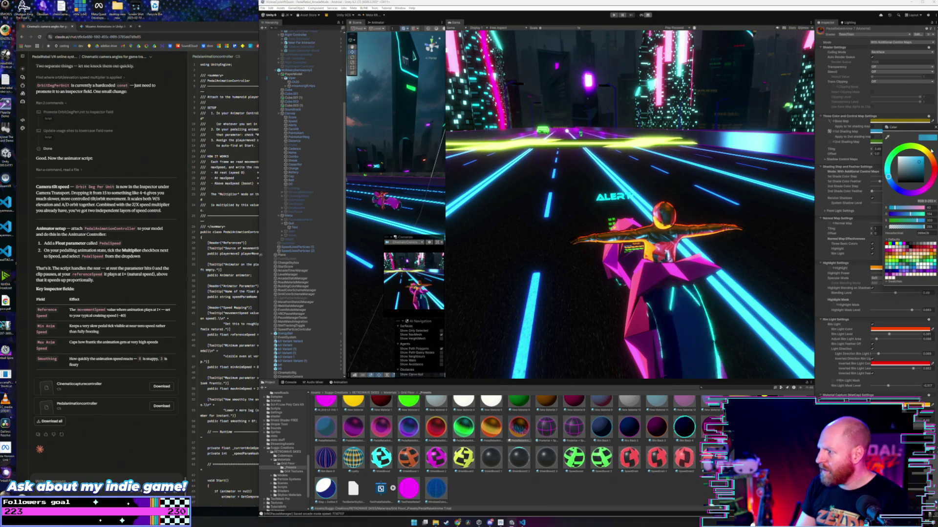
{"action": "left_click", "coordinate": [935, 128]}
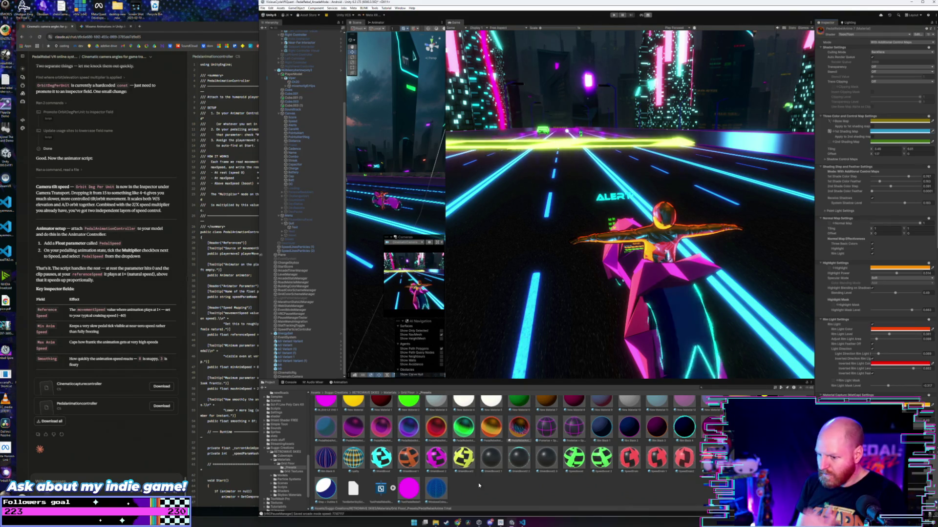
{"action": "left_click", "coordinate": [292, 471]}
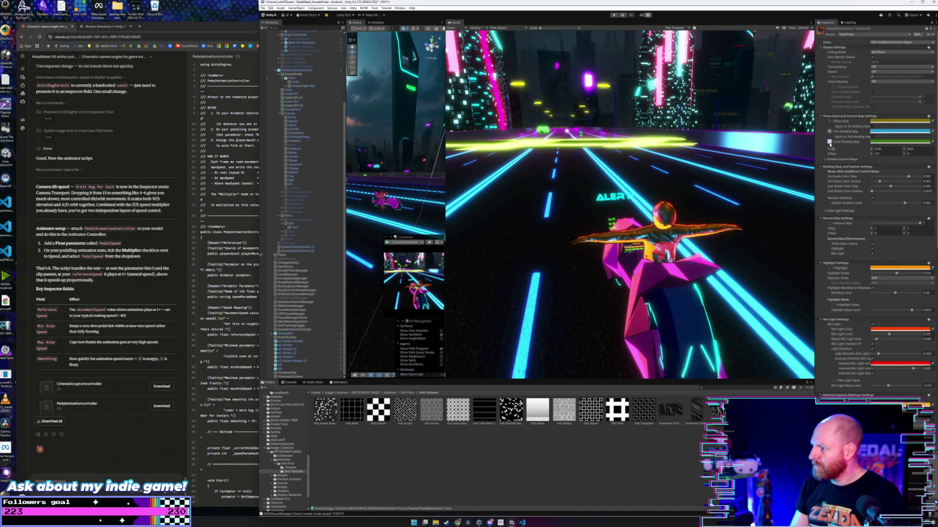
- Recolour the 2nd Shading Map colour from green to blue
{"action": "left_click", "coordinate": [830, 143]}
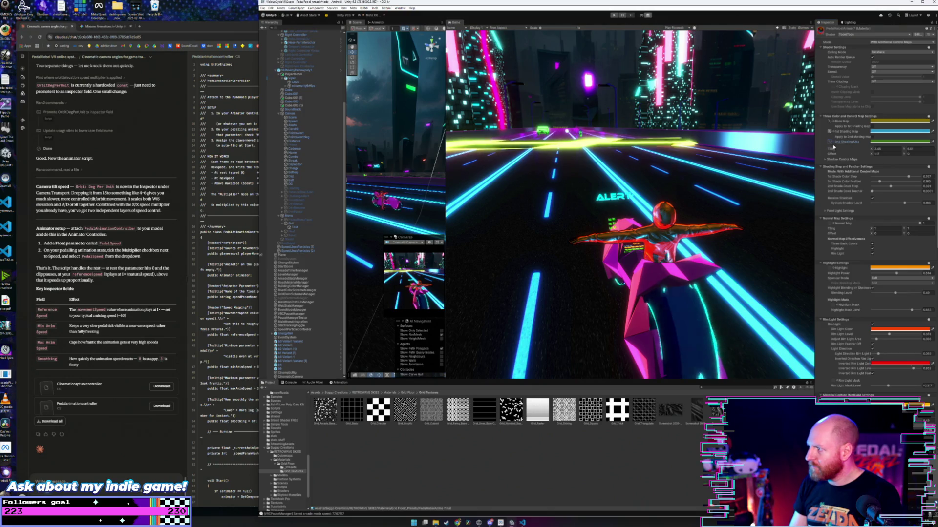
{"action": "left_click", "coordinate": [898, 142]}
{"action": "left_click_drag", "start_coordinate": [915, 180], "coordinate": [912, 172]}
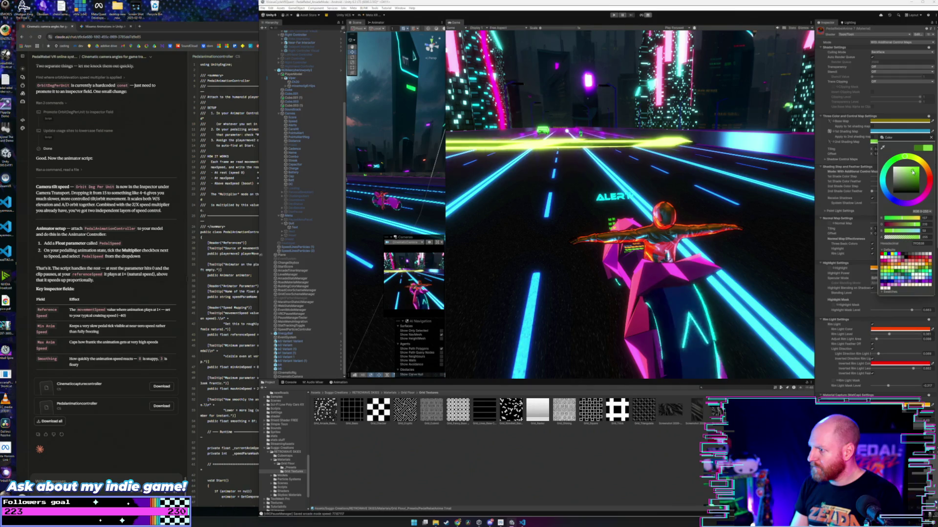
{"action": "left_click", "coordinate": [931, 137]}
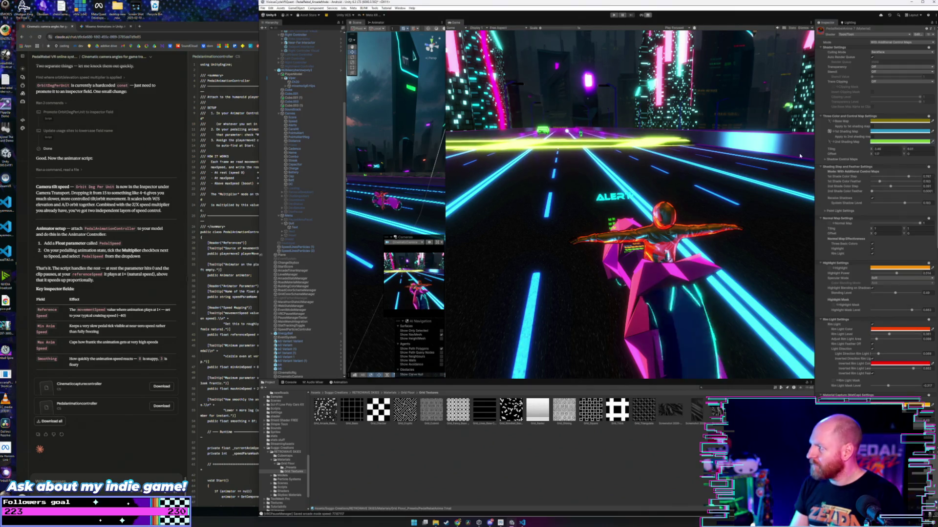
{"action": "left_click", "coordinate": [881, 143]}
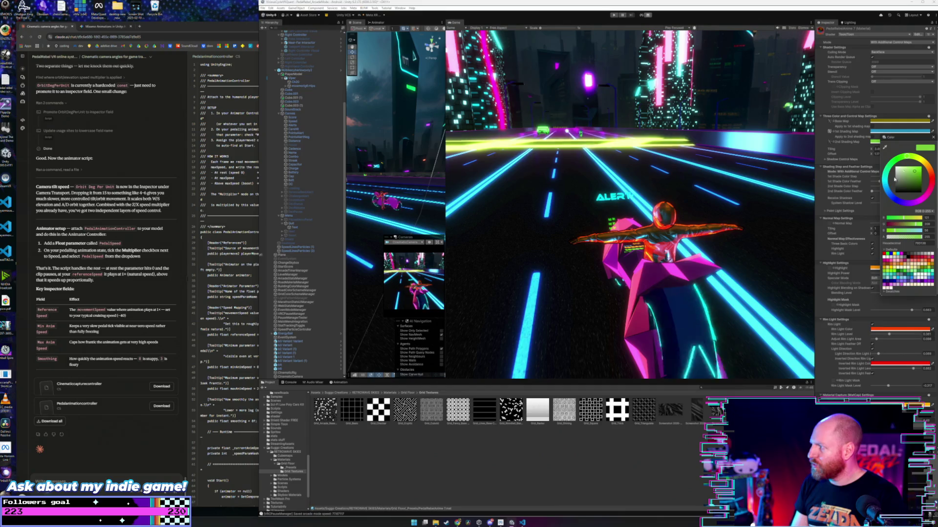
{"action": "mouse_move", "coordinate": [910, 159]}
{"action": "left_mouse_down"}
{"action": "mouse_move", "coordinate": [931, 185]}
{"action": "mouse_move", "coordinate": [918, 199]}
{"action": "mouse_move", "coordinate": [896, 199]}
{"action": "mouse_move", "coordinate": [889, 167]}
{"action": "mouse_move", "coordinate": [908, 165]}
{"action": "left_mouse_up"}
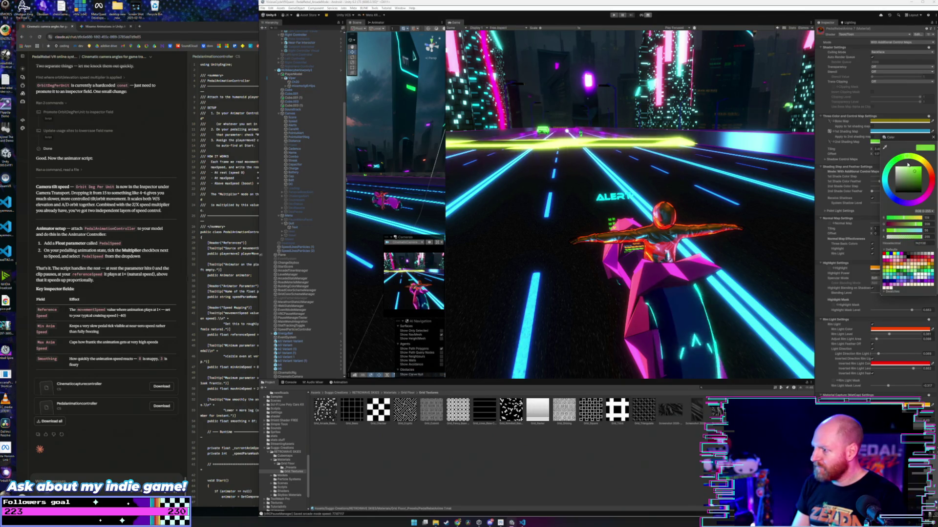
{"action": "left_click", "coordinate": [934, 138]}
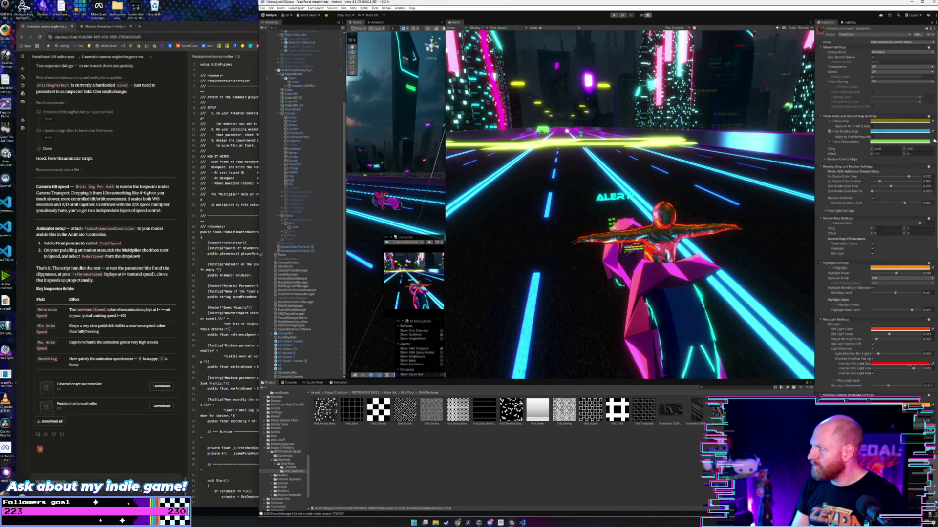
- Select the shading map's Y offset value, then enter Play mode to preview
{"action": "left_click", "coordinate": [871, 155]}
{"action": "left_click", "coordinate": [907, 155]}
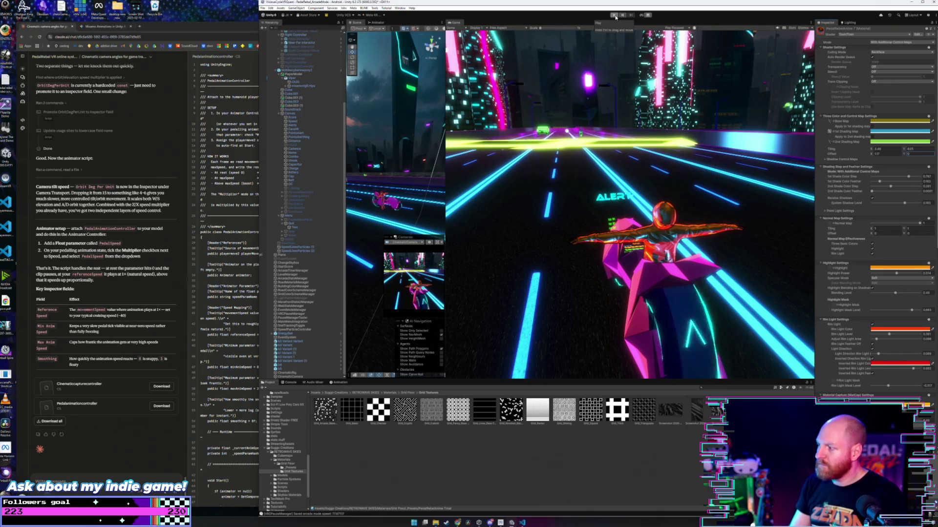
{"action": "left_click", "coordinate": [614, 16]}
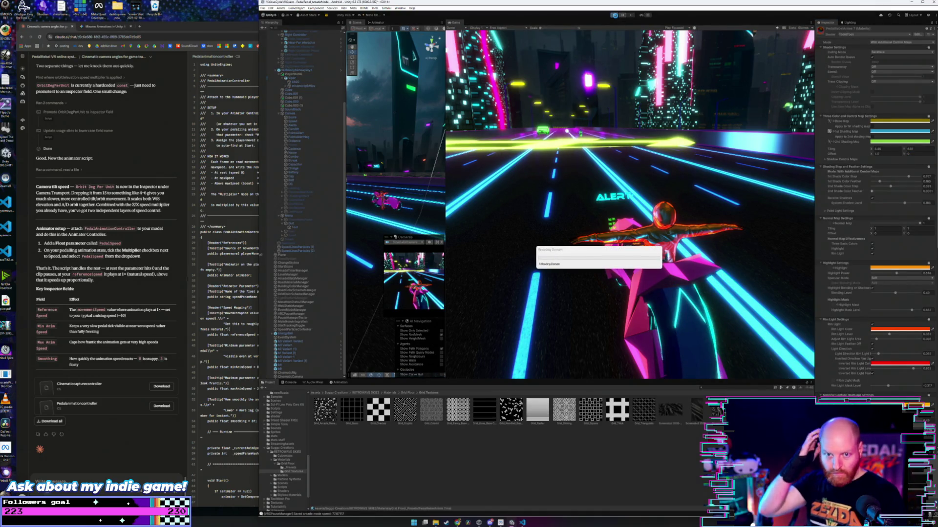